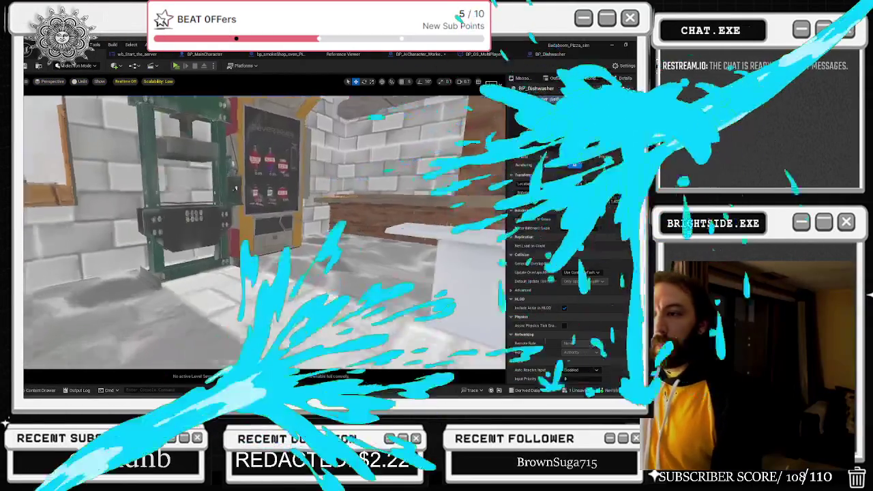
Orbit the pizza shop view toward the oven and dishwasher, then bring up the Milanote board.
left_click_drag(235, 188, 271, 205)
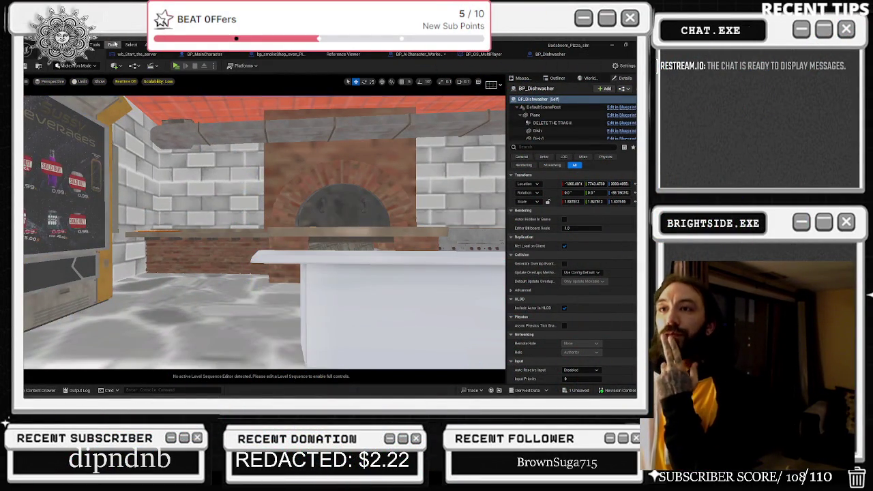
mouse_move(266, 205)
left_mouse_down()
mouse_move(229, 208)
mouse_move(228, 221)
left_mouse_up()
key("alt+Tab")
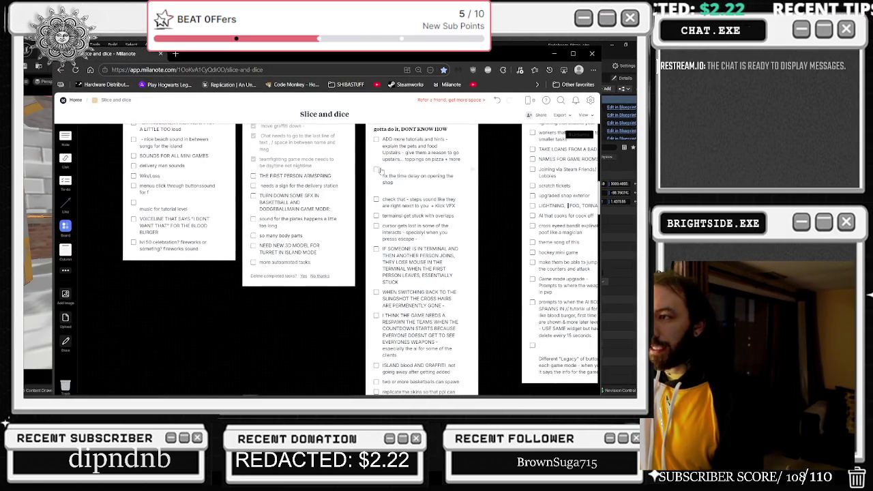
Move the plates-sound task higher up the Milanote list.
scroll(382, 171, "up", 1)
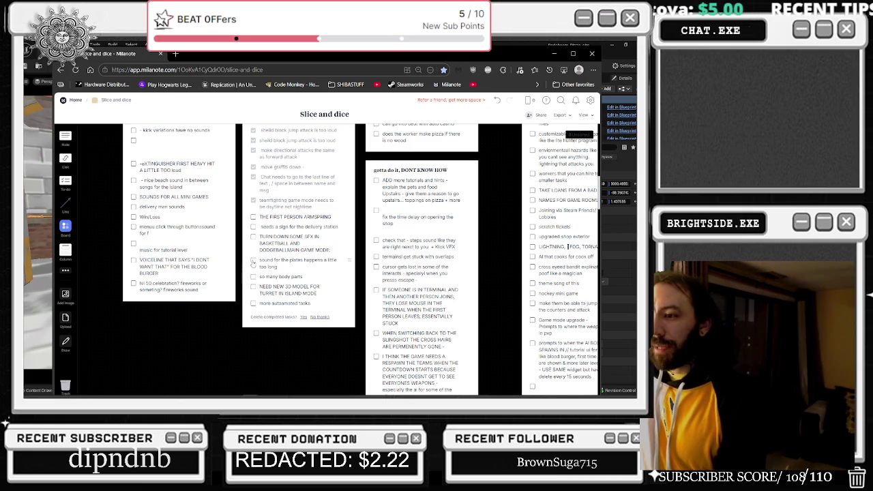
mouse_move(348, 261)
left_mouse_down()
mouse_move(339, 206)
mouse_move(341, 228)
mouse_move(344, 216)
left_mouse_up()
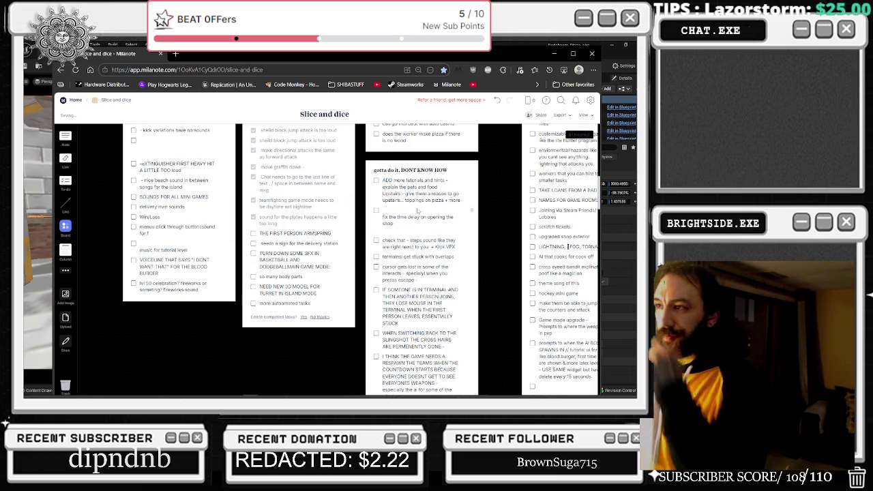
scroll(416, 219, "up", 2)
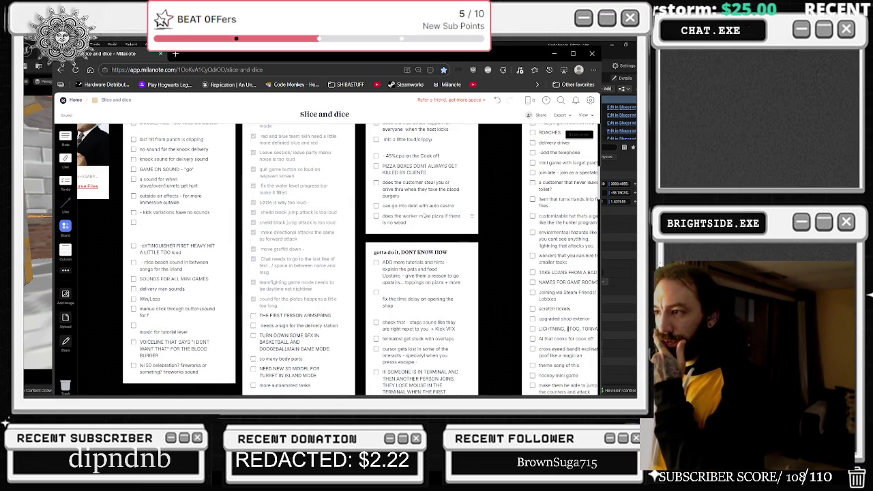
scroll(412, 231, "down", 1)
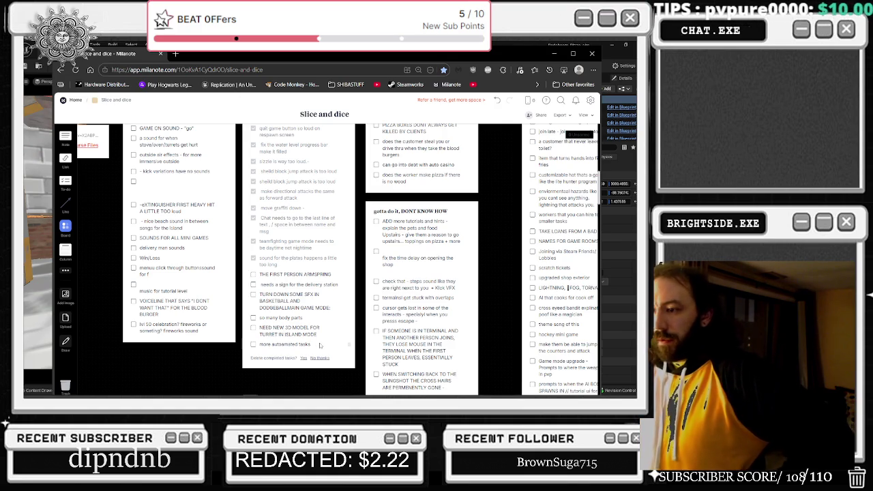
Append ' AI' to the automated-tasks item and move it into FUTURE THINGS under hockey mini game.
left_click(274, 344)
type("AI")
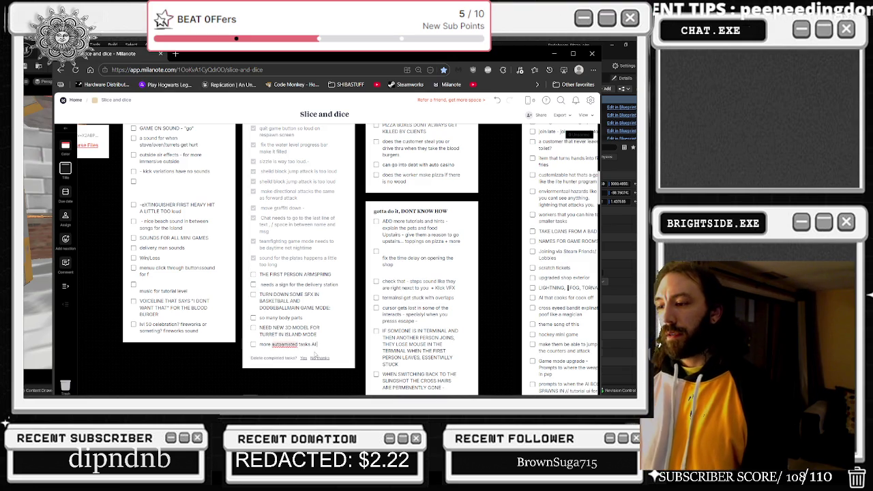
left_click(360, 332)
scroll(500, 330, "right", 3)
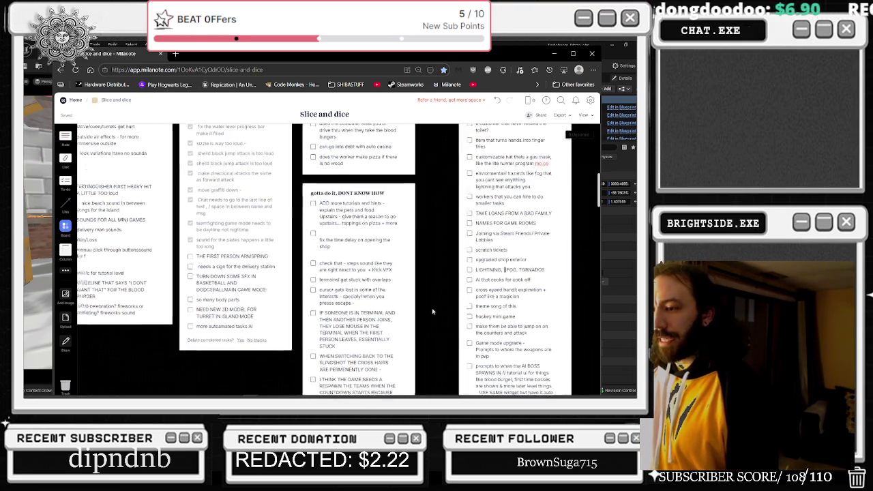
left_click_drag(374, 331, 527, 327)
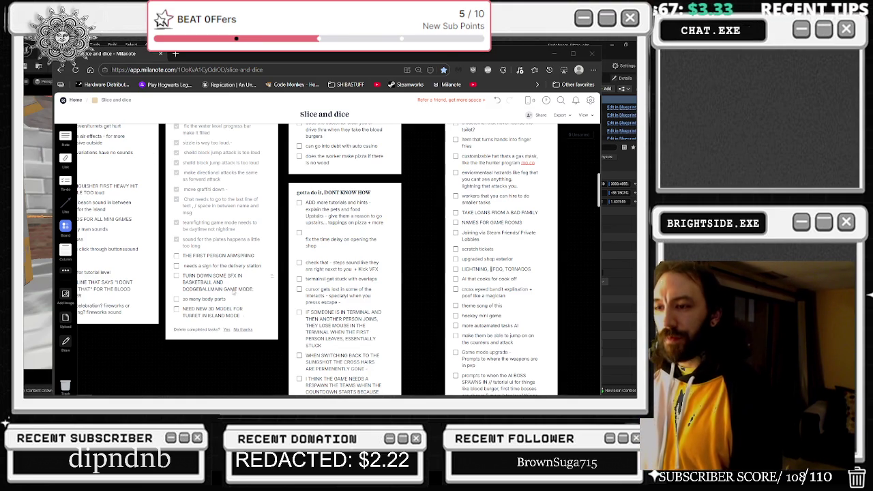
scroll(216, 371, "up", 1)
scroll(216, 368, "up", 1)
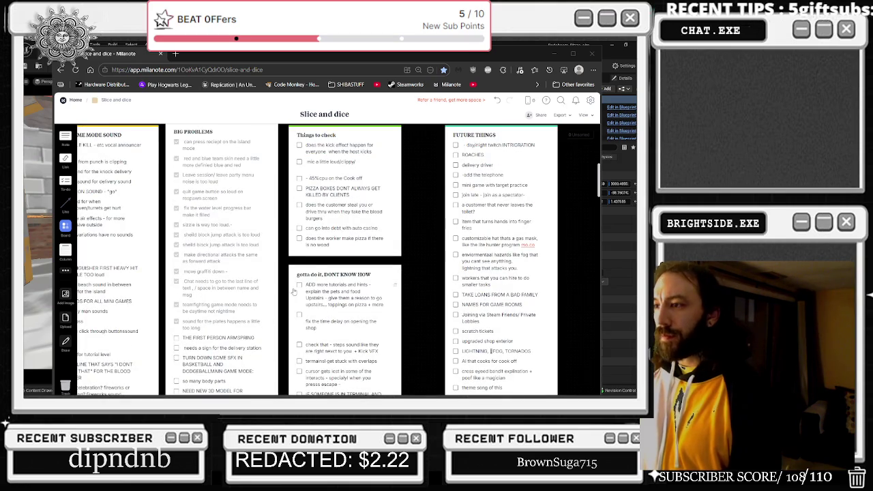
scroll(294, 291, "down", 1)
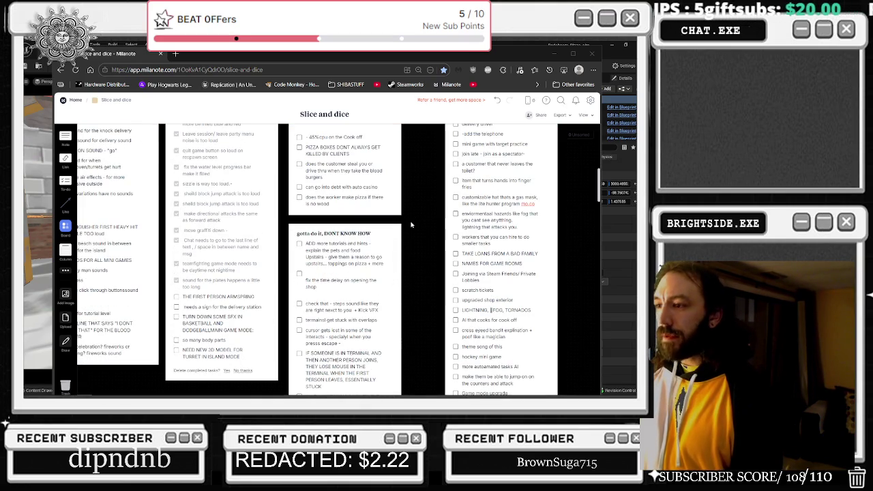
scroll(431, 219, "down", 1)
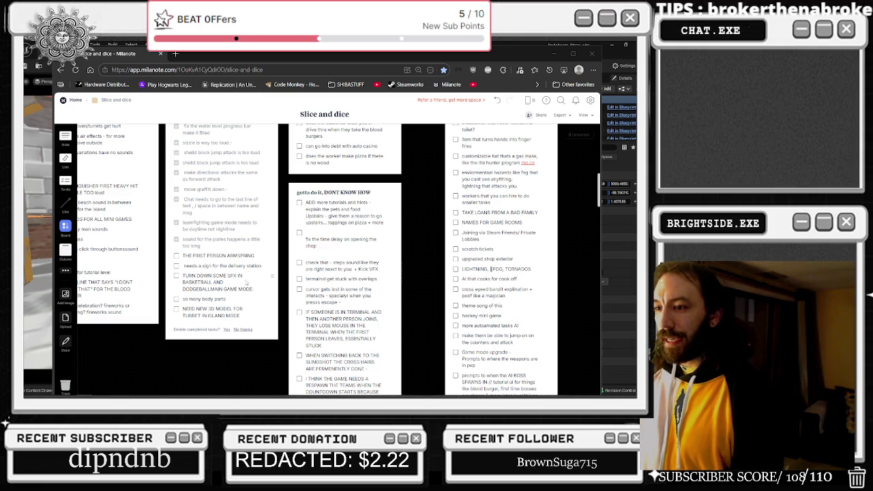
mouse_move(168, 396)
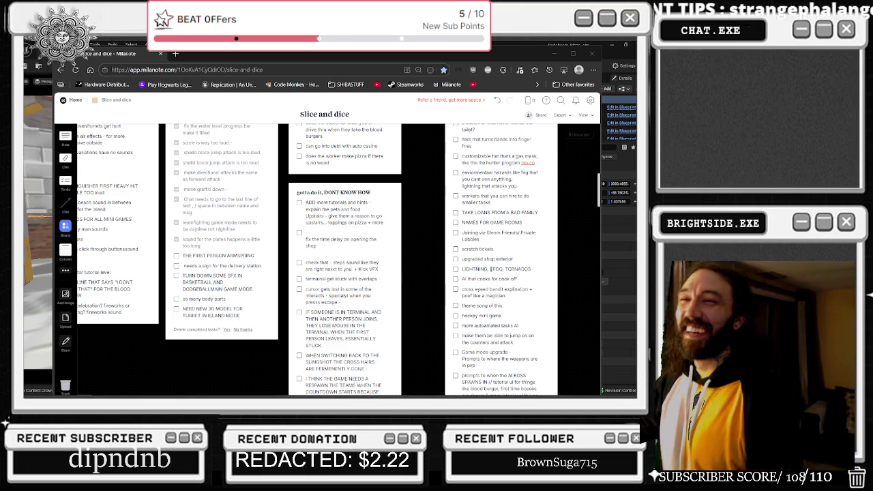
key("alt+Tab")
Move the 'NEED NEW 3D MODEL FOR TURRET IN ISLAND MODE' task into the FUTURE THINGS card.
key("Escape")
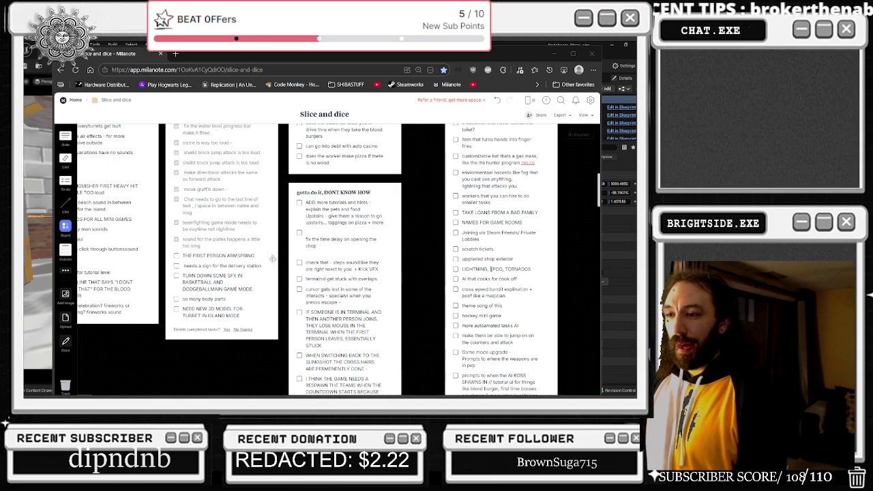
mouse_move(272, 310)
left_mouse_down()
mouse_move(271, 277)
mouse_move(410, 304)
mouse_move(511, 251)
mouse_move(515, 300)
mouse_move(524, 270)
left_mouse_up()
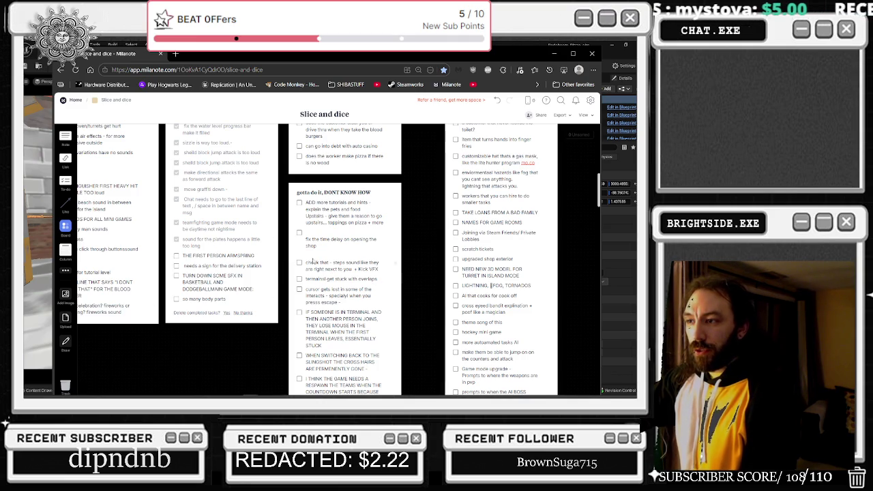
scroll(404, 232, "up", 3)
scroll(414, 234, "down", 3)
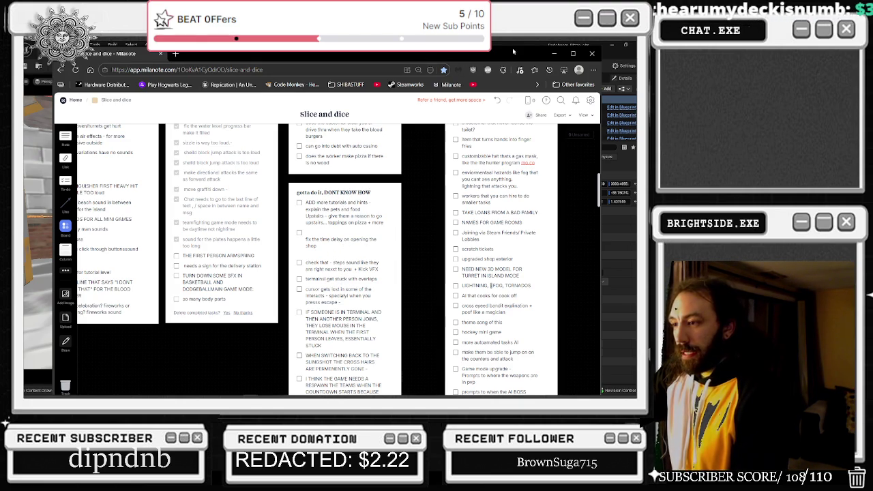
Save BP_AICharacter_Worker_island, then close it, the smoke shop oven blueprint and the Reference Viewer.
left_click(29, 185)
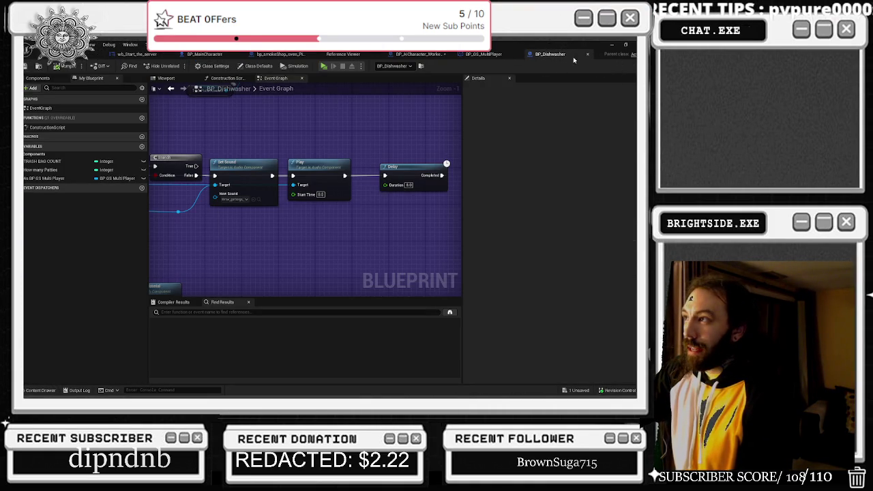
left_click(420, 54)
key("ctrl+s")
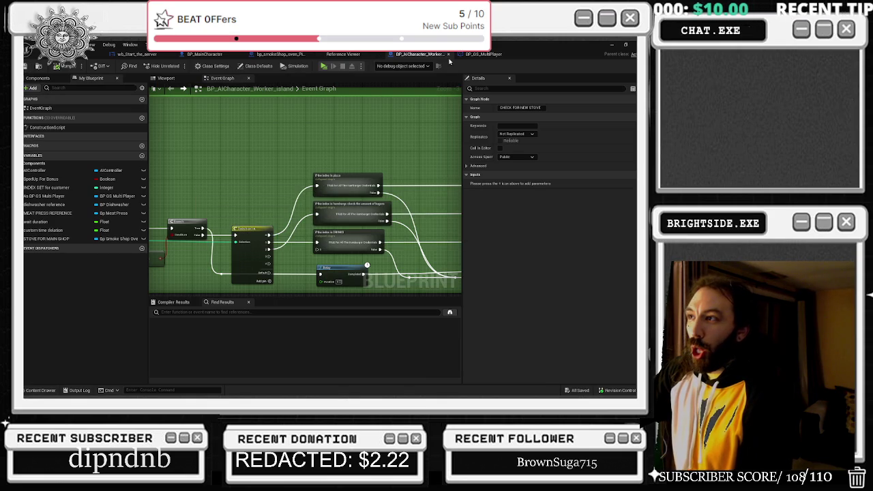
left_click(449, 54)
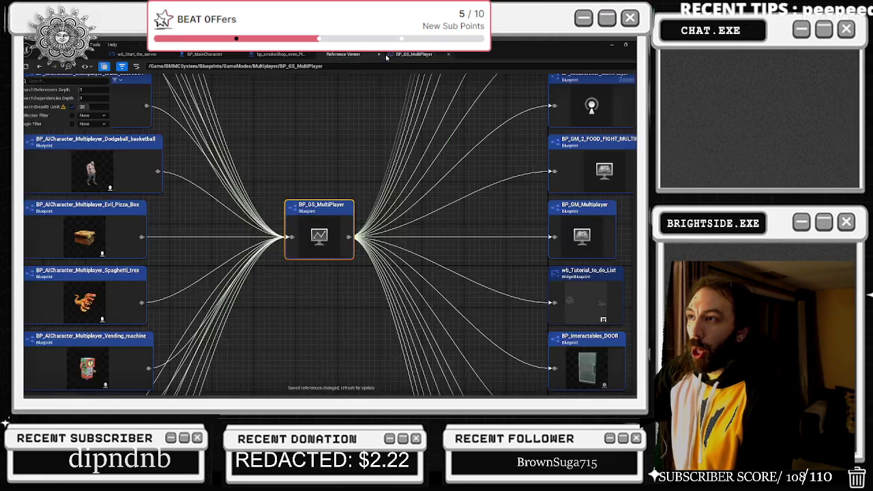
left_click(304, 54)
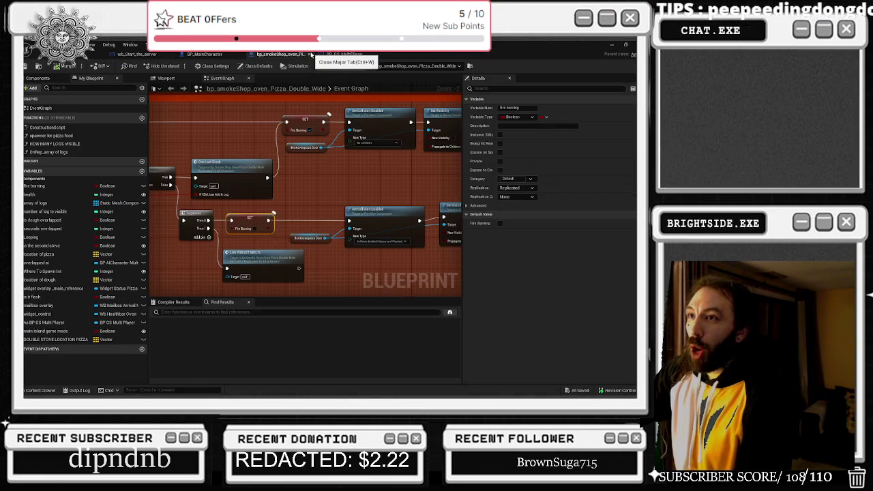
left_click(307, 54)
Go to BP_GS_MultiPlayer's DAY/NIGHT graph and jump to the Dynamic Sky_Multo event.
left_click(129, 56)
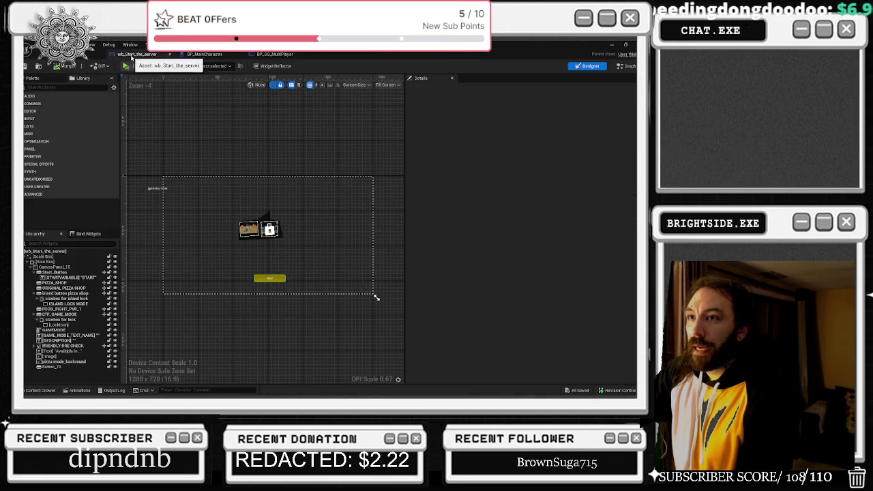
left_click(197, 57)
left_click(276, 54)
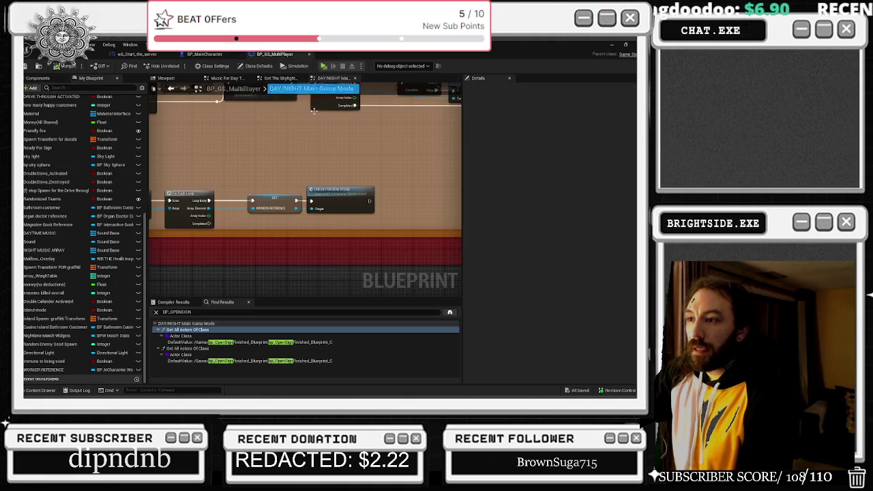
left_click(72, 46)
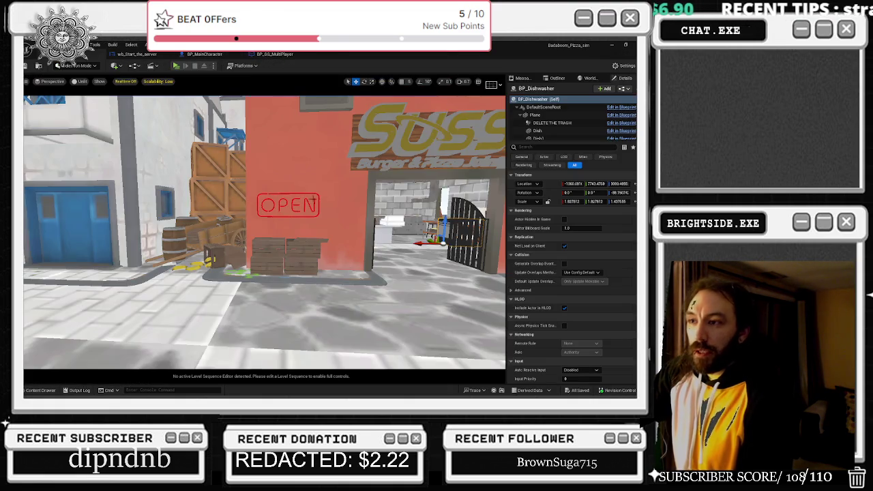
left_click(274, 54)
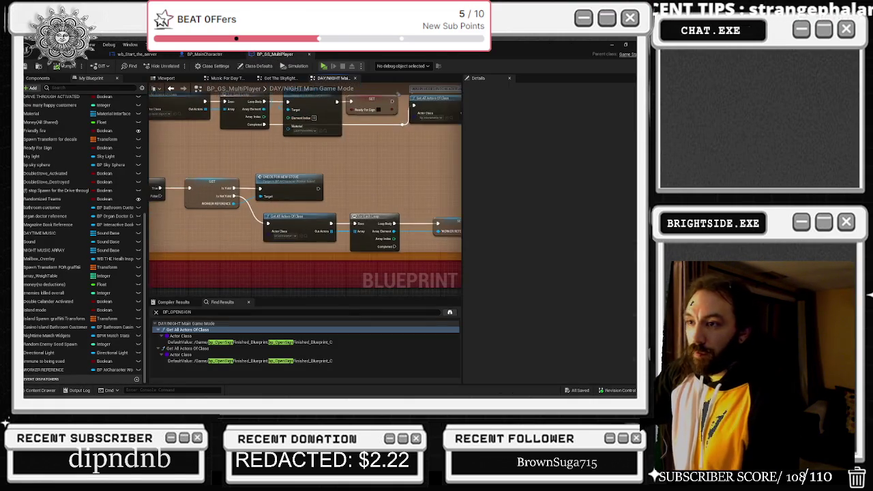
scroll(259, 199, "down", 5)
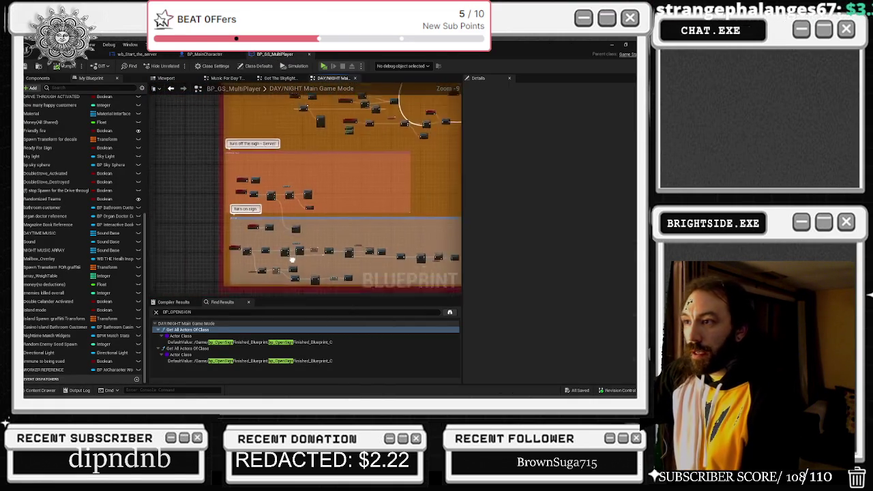
scroll(263, 112, "up", 4)
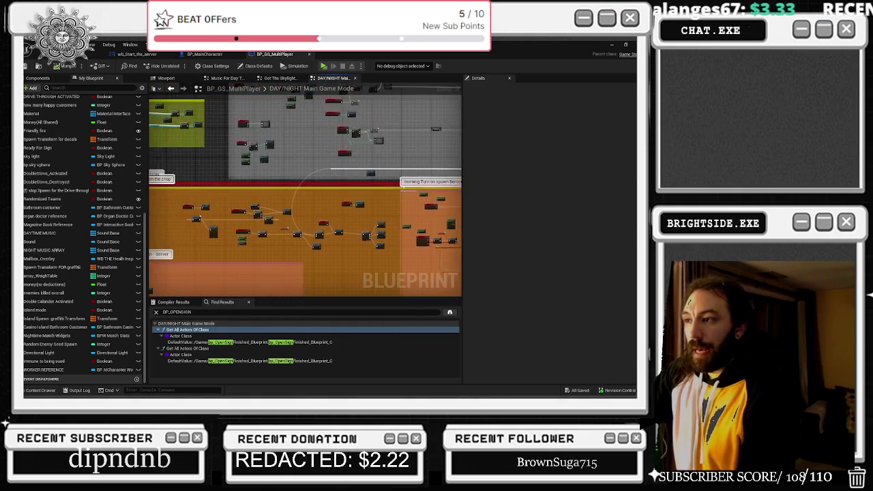
scroll(216, 149, "up", 5)
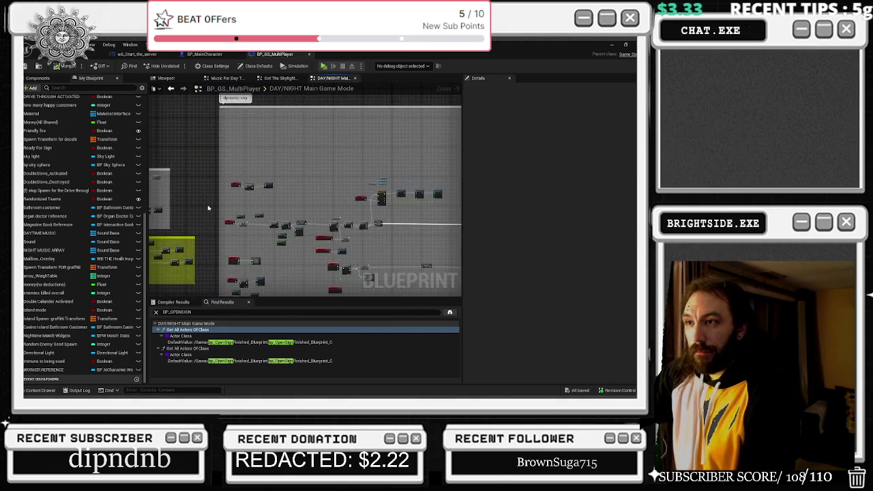
double_click(384, 143)
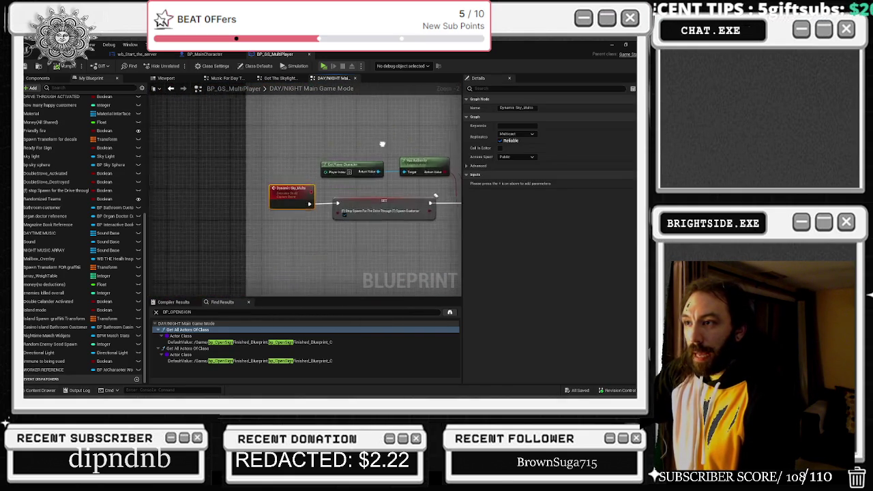
left_click(308, 192)
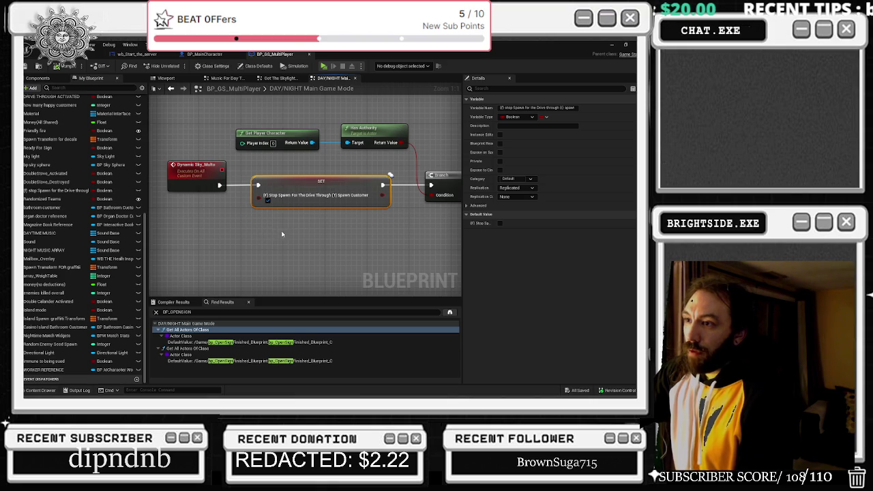
left_click_drag(314, 177, 286, 167)
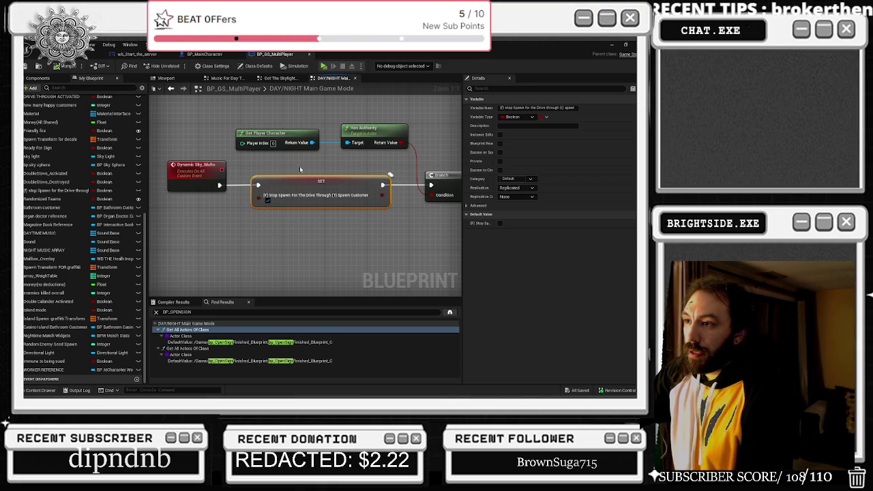
left_click_drag(355, 164, 183, 190)
mouse_move(228, 159)
left_mouse_down()
mouse_move(358, 159)
mouse_move(353, 150)
mouse_move(252, 116)
mouse_move(166, 126)
mouse_move(241, 129)
left_mouse_up()
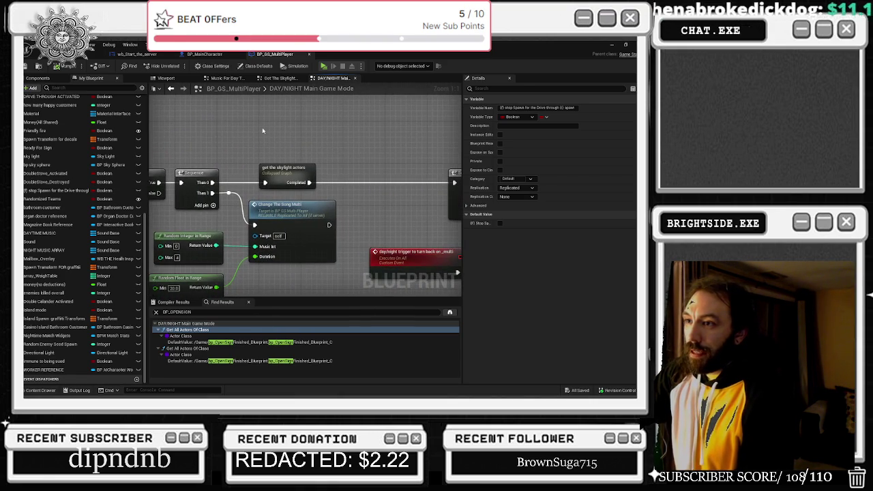
mouse_move(371, 153)
left_mouse_down()
mouse_move(309, 133)
mouse_move(163, 137)
left_mouse_up()
scroll(164, 136, "down", 1)
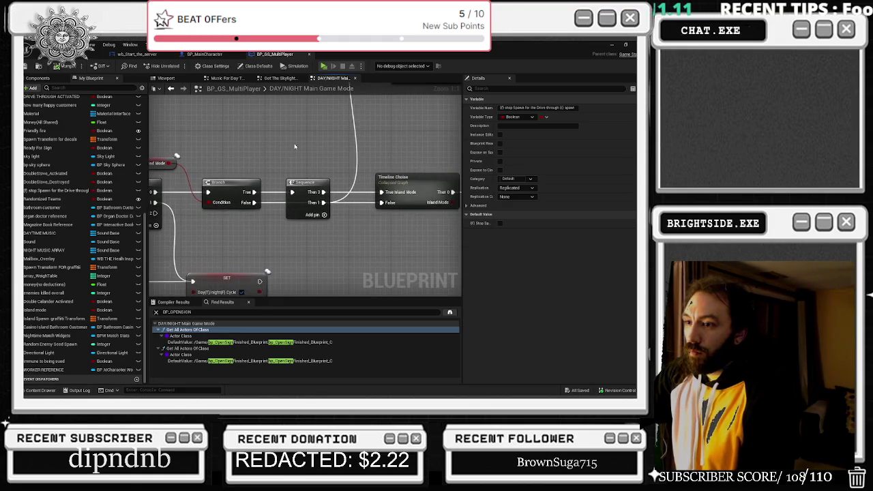
left_click_drag(404, 157, 225, 157)
scroll(259, 156, "down", 2)
left_click_drag(300, 155, 198, 178)
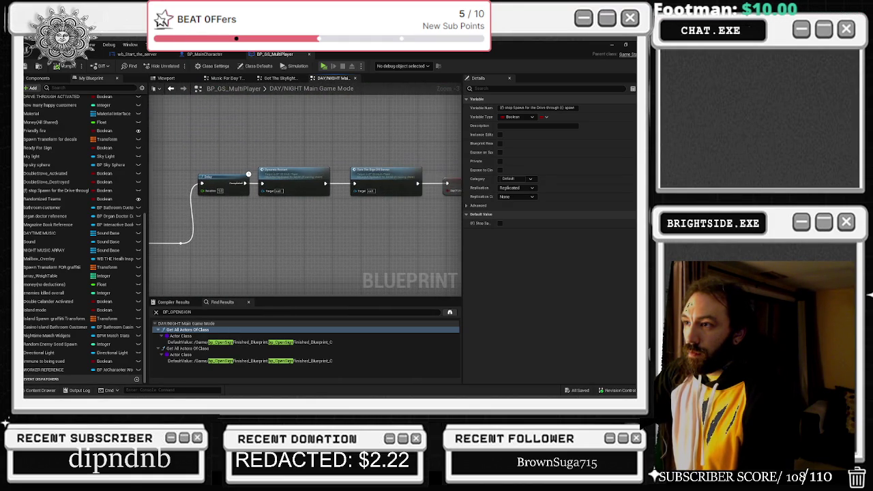
mouse_move(272, 205)
left_mouse_down()
mouse_move(231, 208)
mouse_move(394, 189)
left_mouse_up()
mouse_move(367, 154)
left_mouse_down()
mouse_move(395, 150)
mouse_move(341, 250)
left_mouse_up()
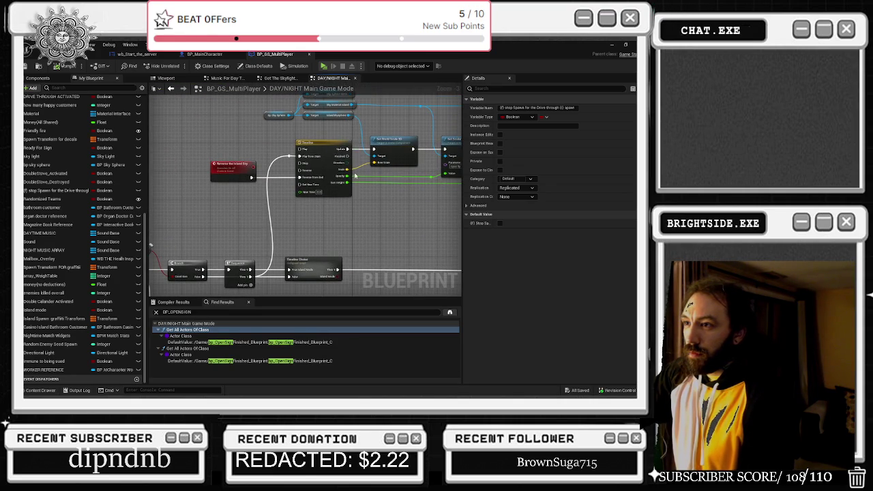
scroll(354, 176, "up", 1)
mouse_move(321, 210)
left_mouse_down()
mouse_move(307, 136)
mouse_move(293, 191)
mouse_move(457, 172)
mouse_move(341, 225)
mouse_move(358, 277)
mouse_move(352, 304)
left_mouse_up()
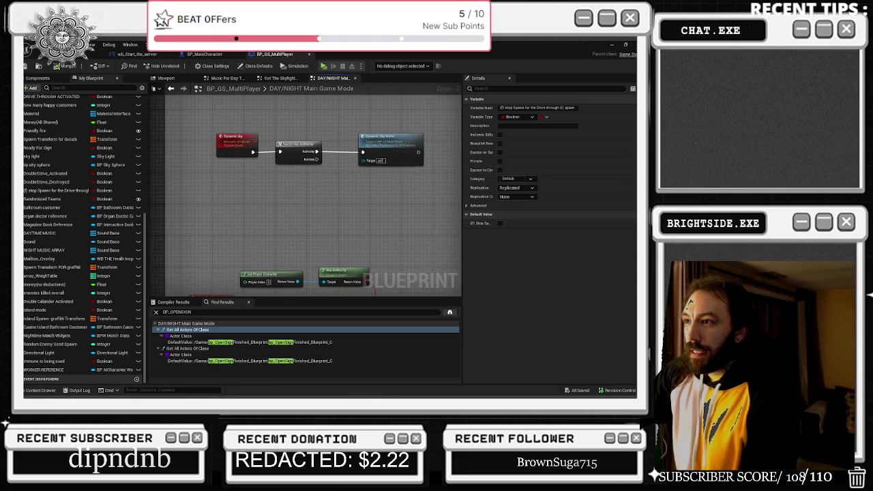
left_click_drag(278, 357, 216, 285)
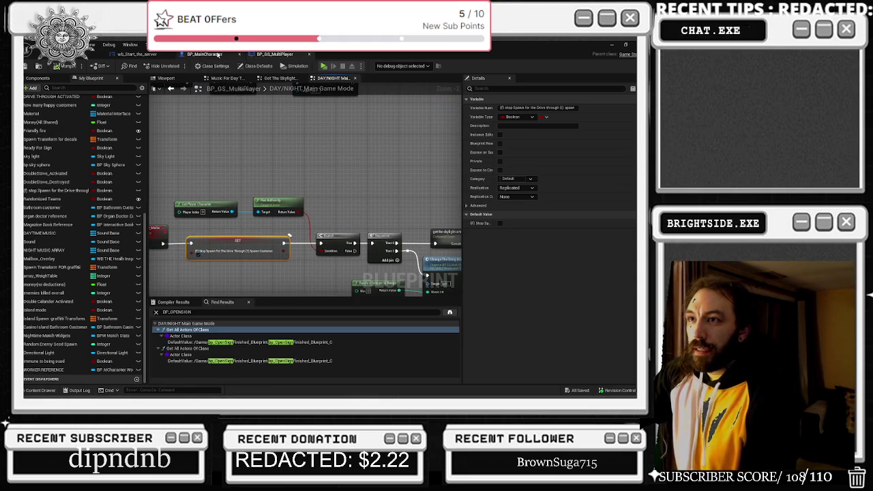
Return to the level editor and look through the Platforms > Windows packaging options.
left_click(79, 54)
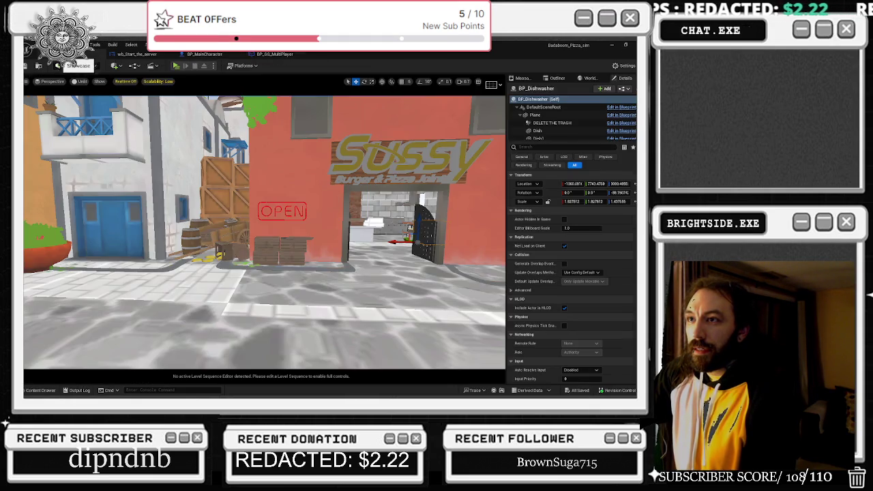
left_click(239, 67)
mouse_move(266, 116)
left_click(205, 54)
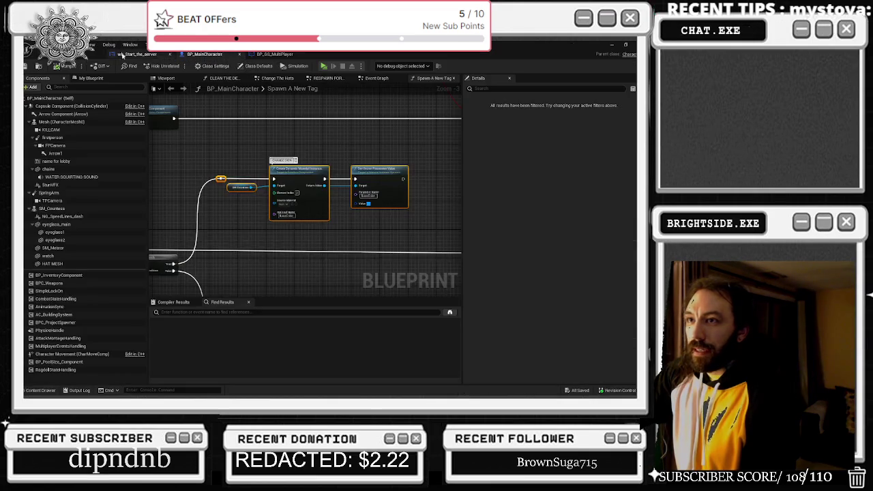
left_click(78, 54)
left_click(244, 66)
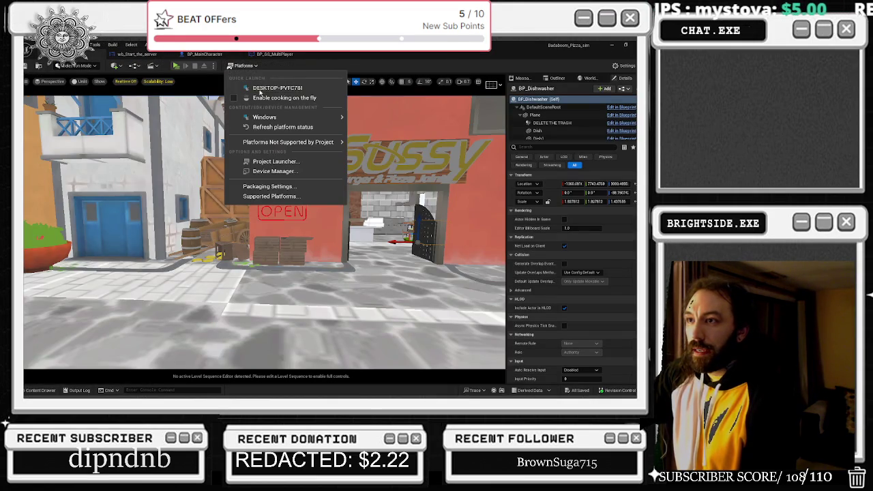
mouse_move(277, 120)
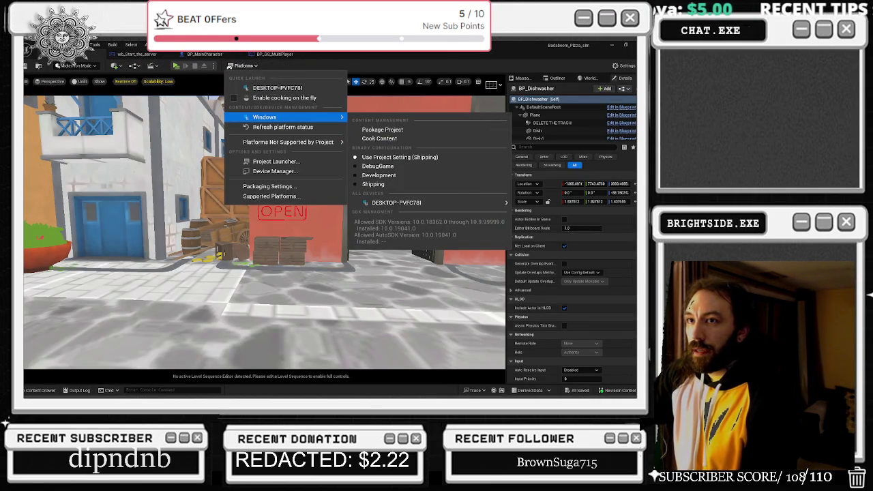
Browse the Edit menu, File > Recent Levels, and the Platforms and Play mode options.
left_click(53, 44)
left_click(34, 44)
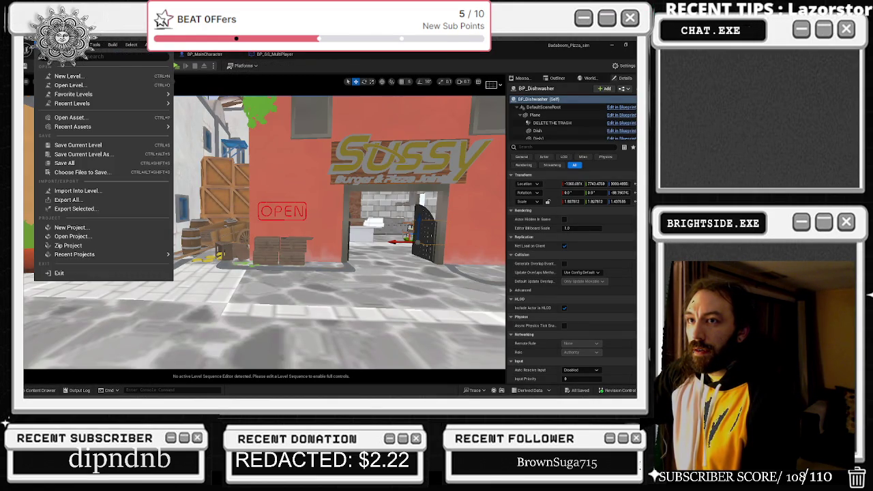
mouse_move(156, 103)
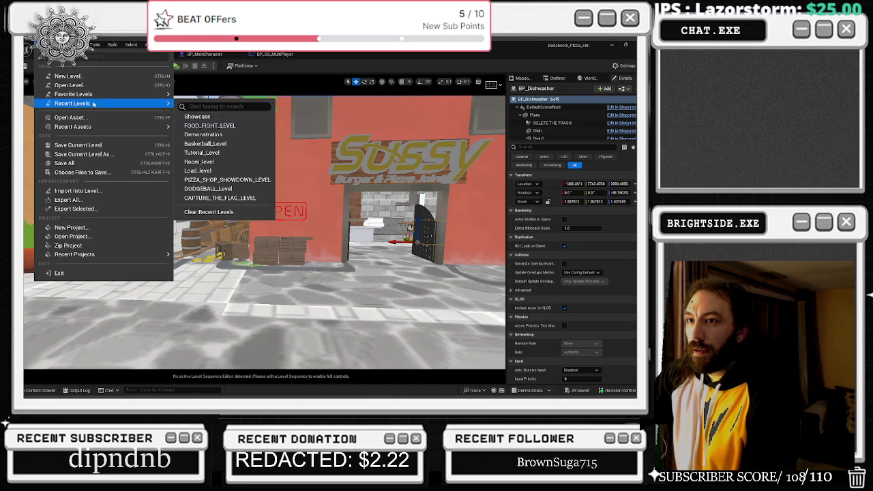
key("Right")
left_click(244, 66)
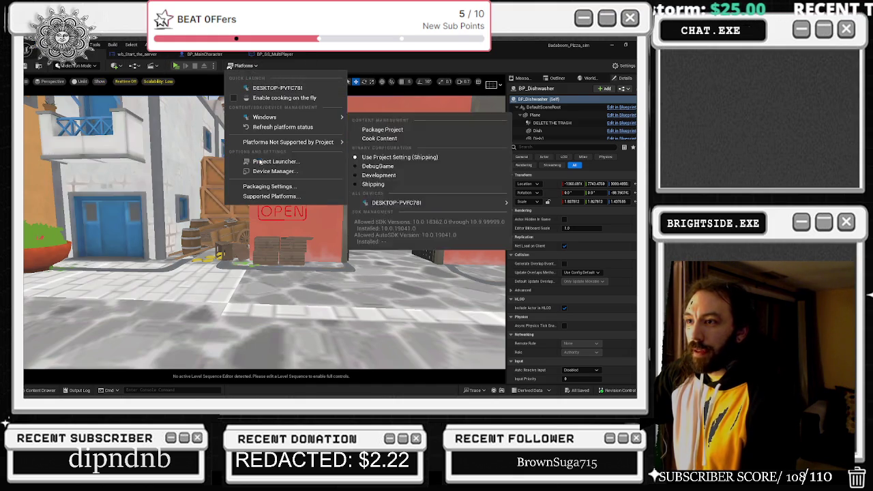
mouse_move(266, 121)
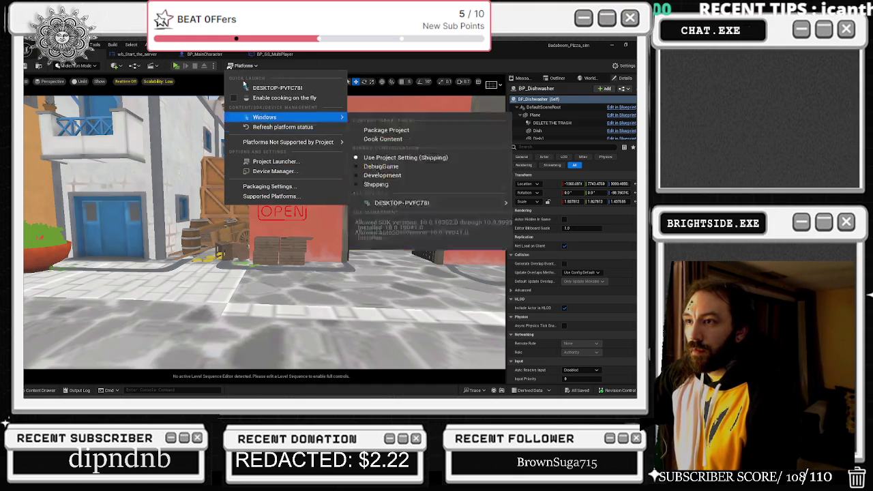
left_click(211, 66)
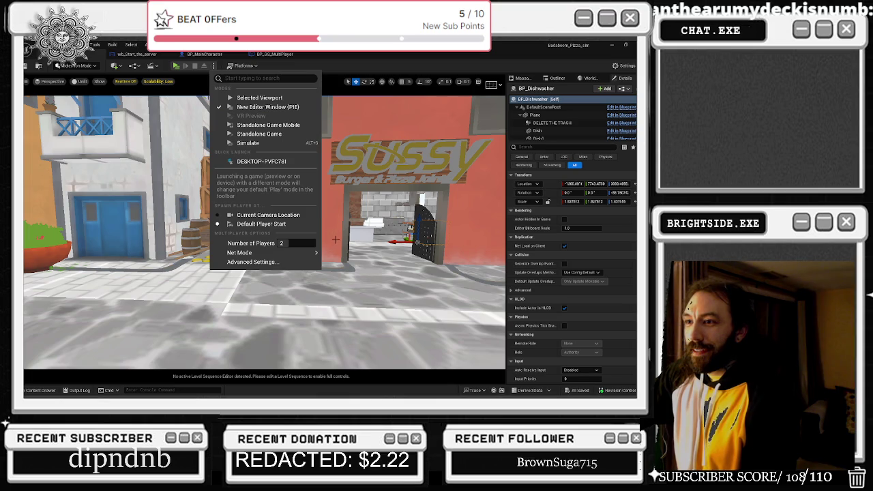
Open the Showcase level's Level Blueprint from the Blueprints dropdown.
left_click(153, 65)
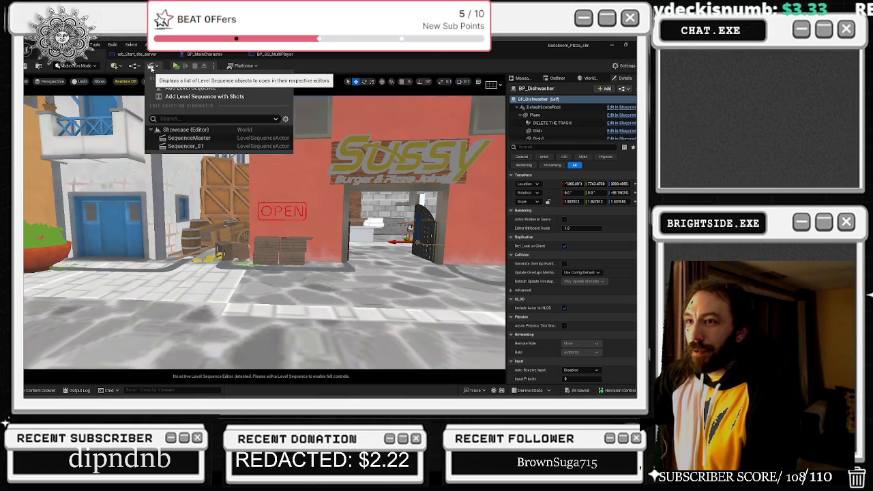
left_click(136, 67)
left_click(136, 67)
left_click(163, 124)
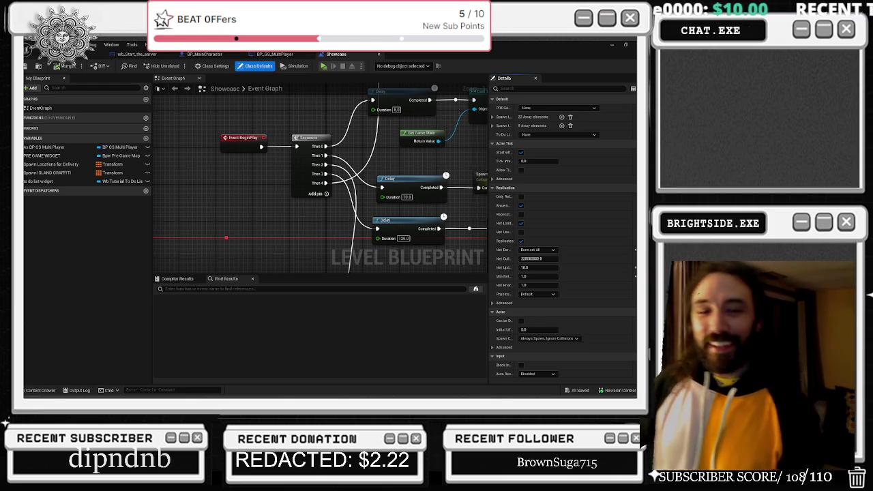
mouse_move(399, 185)
left_mouse_down()
mouse_move(254, 204)
mouse_move(311, 260)
left_mouse_up()
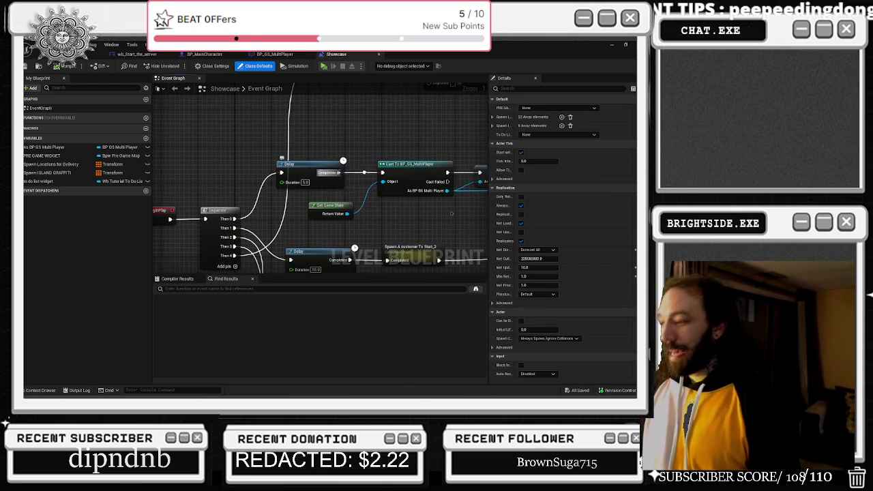
mouse_move(355, 151)
left_mouse_down()
mouse_move(391, 188)
mouse_move(399, 182)
mouse_move(338, 231)
mouse_move(283, 237)
mouse_move(322, 165)
mouse_move(295, 159)
left_mouse_up()
mouse_move(334, 132)
left_mouse_down()
mouse_move(307, 170)
mouse_move(334, 167)
mouse_move(287, 196)
mouse_move(252, 164)
left_mouse_up()
scroll(393, 254, "down", 3)
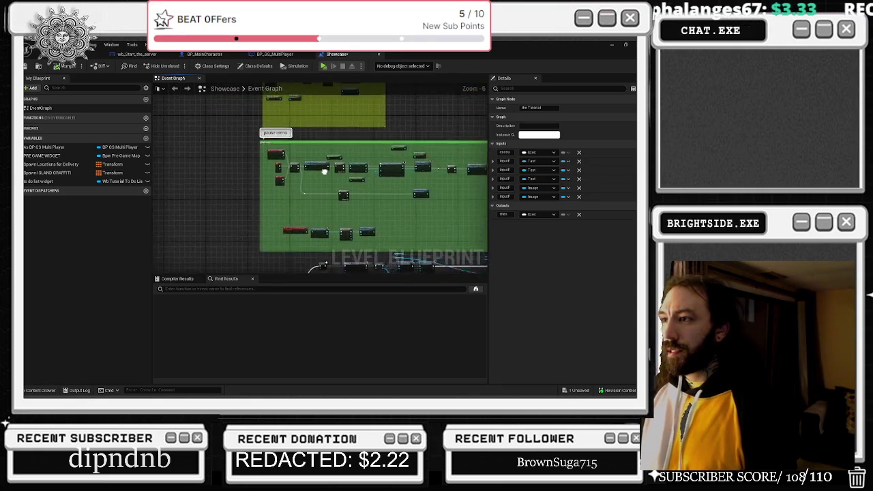
left_click_drag(393, 253, 382, 78)
mouse_move(287, 273)
left_mouse_down()
mouse_move(283, 204)
mouse_move(399, 191)
left_mouse_up()
scroll(312, 246, "up", 3)
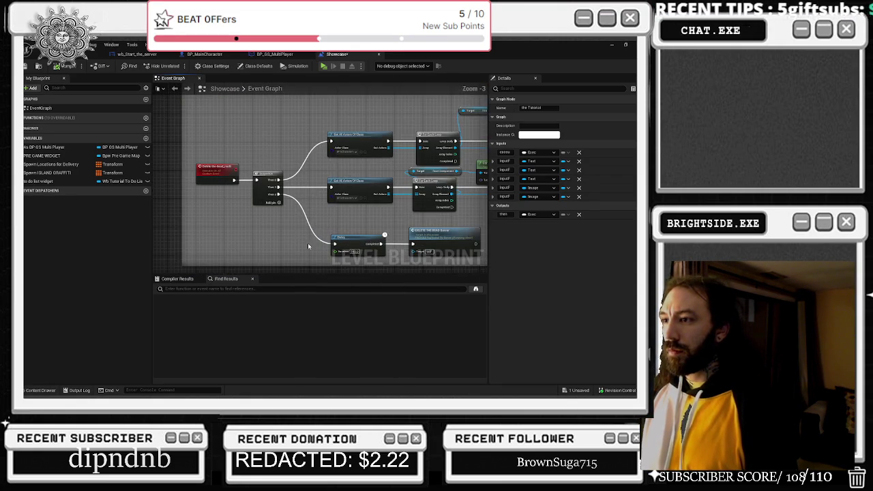
scroll(331, 228, "down", 3)
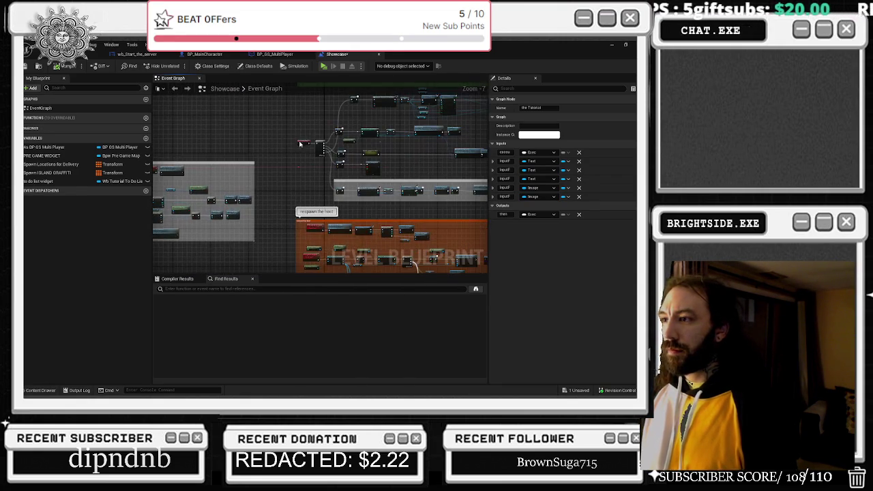
scroll(293, 205, "up", 3)
mouse_move(293, 205)
left_mouse_down()
mouse_move(240, 85)
mouse_move(157, 137)
mouse_move(163, 170)
mouse_move(286, 225)
mouse_move(164, 178)
left_mouse_up()
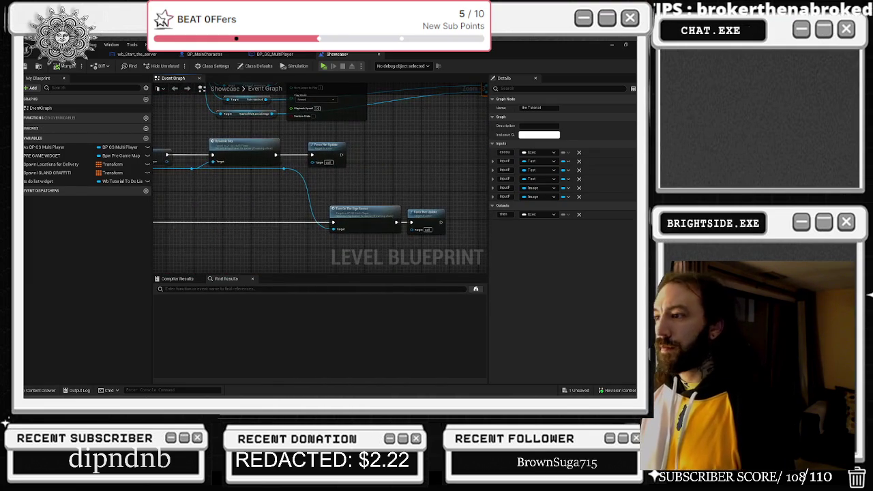
mouse_move(158, 276)
left_mouse_down()
mouse_move(211, 212)
mouse_move(265, 179)
left_mouse_up()
double_click(405, 215)
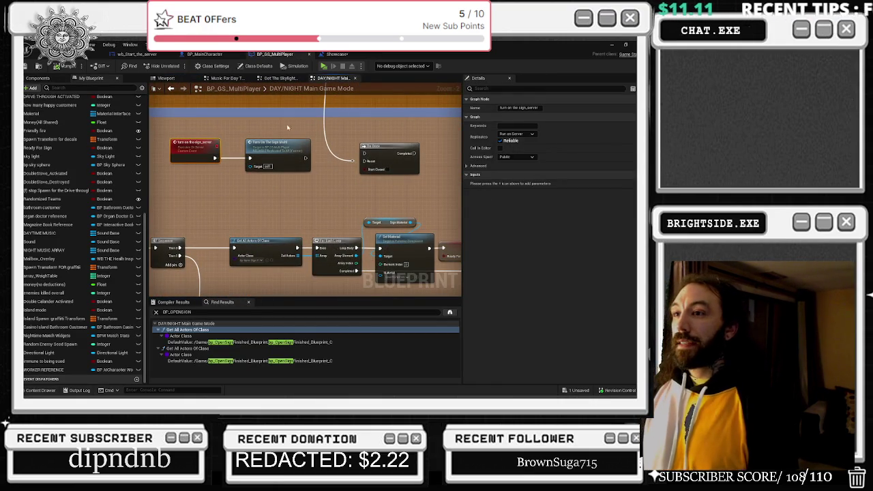
Jump to Turn on the sign_multi and trace its For Each Loop, Set Material and Branch chain.
double_click(269, 144)
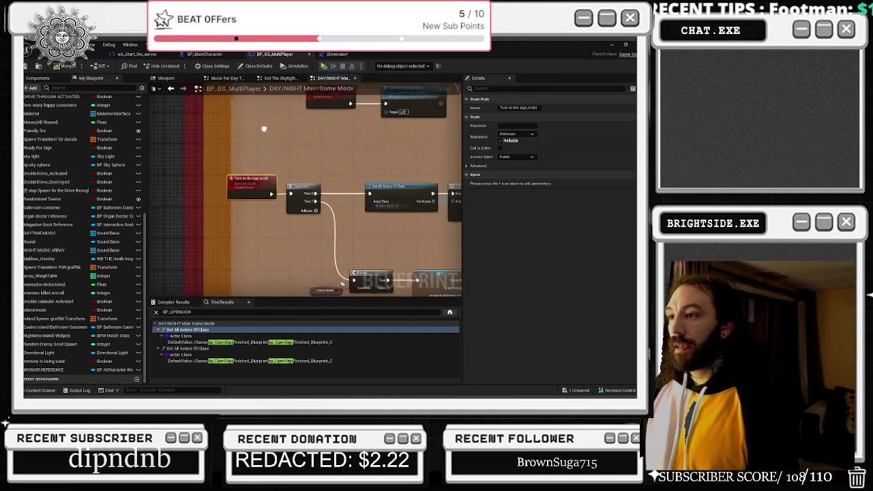
left_click_drag(267, 126, 247, 124)
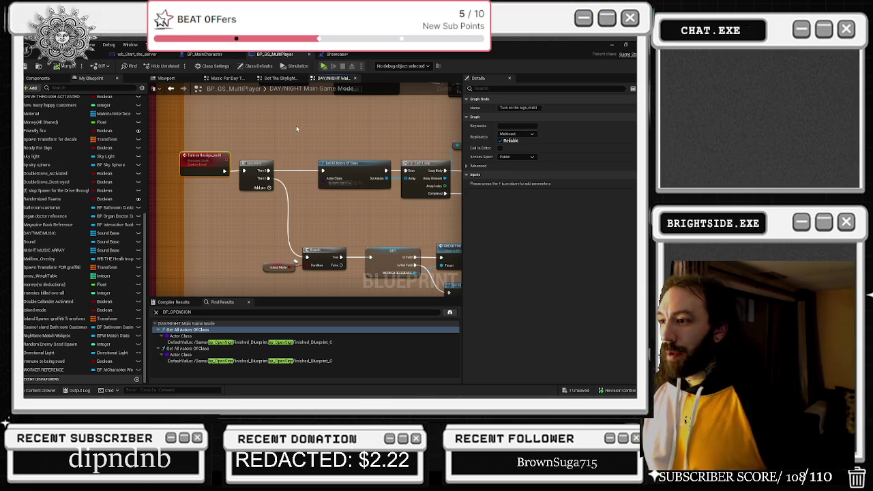
left_click_drag(296, 123, 171, 99)
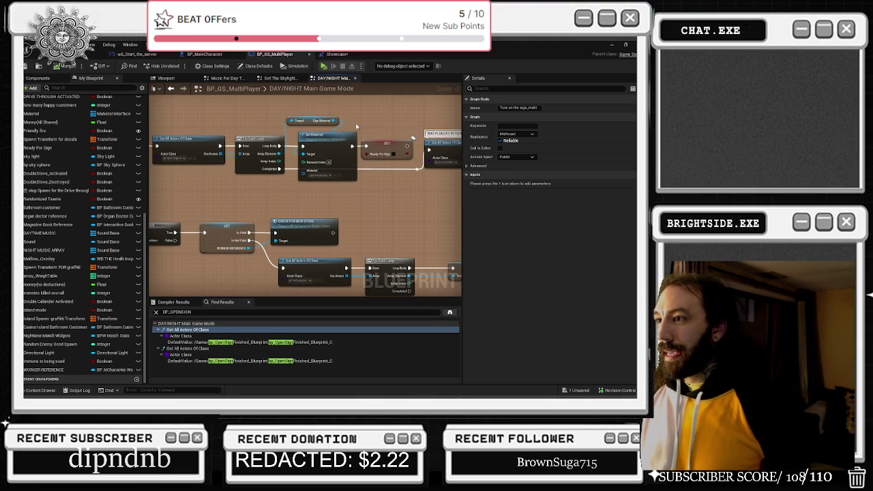
left_click_drag(352, 114, 252, 131)
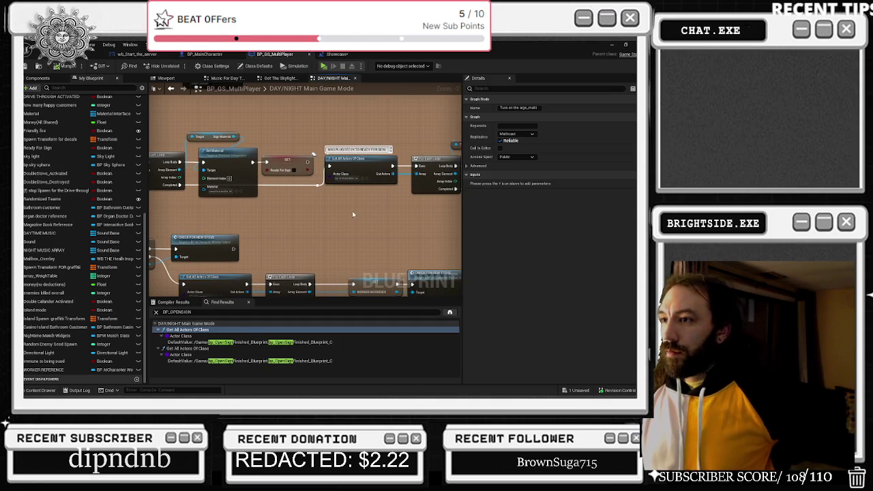
left_click_drag(352, 214, 418, 201)
left_click_drag(280, 181, 457, 190)
left_click_drag(279, 252, 238, 250)
mouse_move(459, 205)
left_mouse_down()
mouse_move(412, 165)
mouse_move(461, 180)
left_mouse_up()
mouse_move(181, 212)
left_mouse_down()
mouse_move(322, 268)
mouse_move(318, 223)
left_mouse_up()
mouse_move(260, 173)
left_mouse_down()
mouse_move(158, 146)
mouse_move(49, 92)
left_mouse_up()
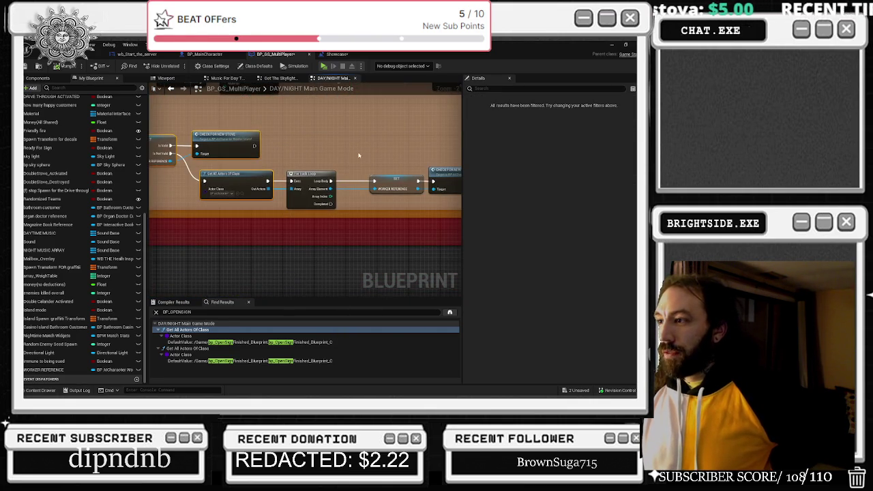
Shift the Get All Actors, Branch and Open Doors nodes into tidier positions.
left_click_drag(379, 154, 310, 154)
left_click(392, 172)
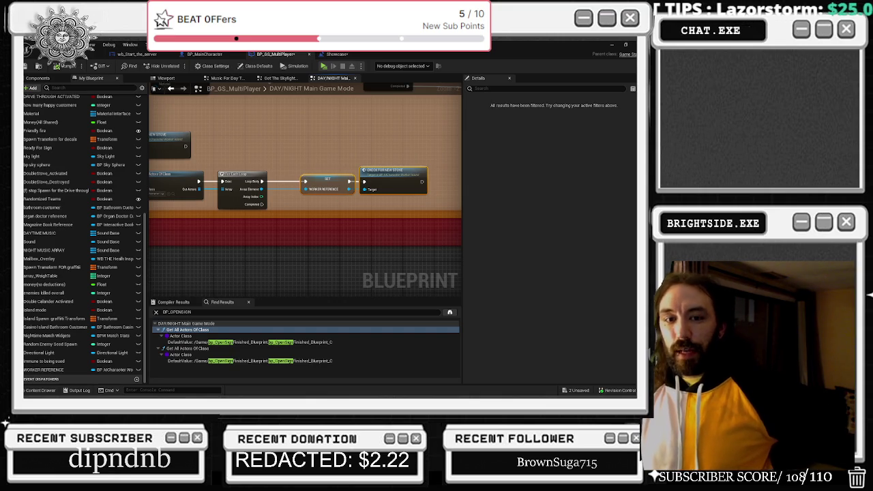
left_click_drag(463, 107, 385, 196)
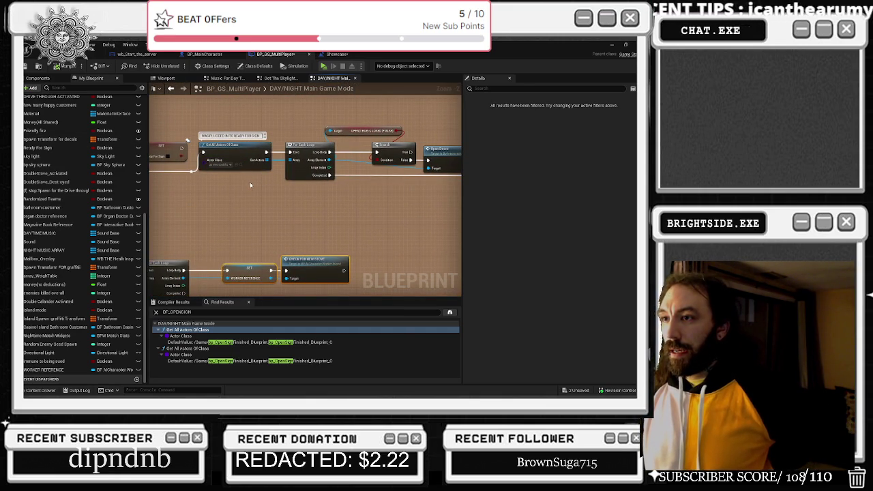
left_click_drag(248, 184, 461, 204)
left_click_drag(186, 189, 180, 155)
left_click_drag(225, 200, 207, 224)
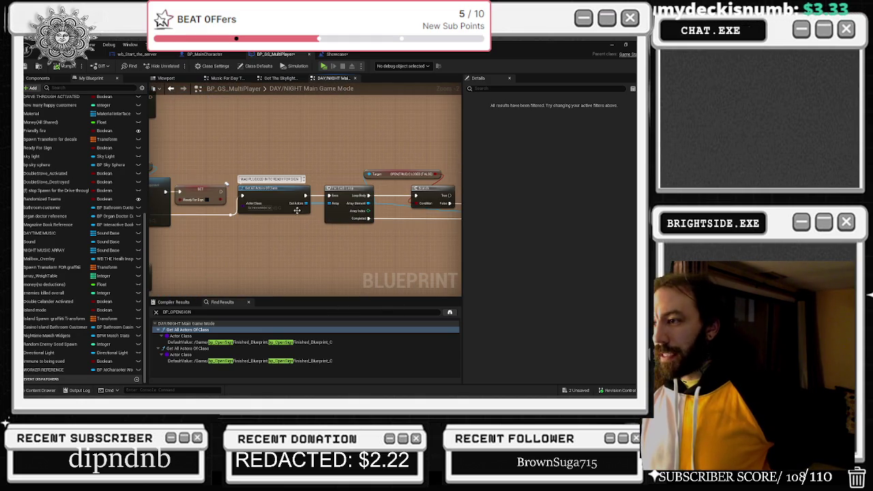
left_click_drag(369, 249, 363, 226)
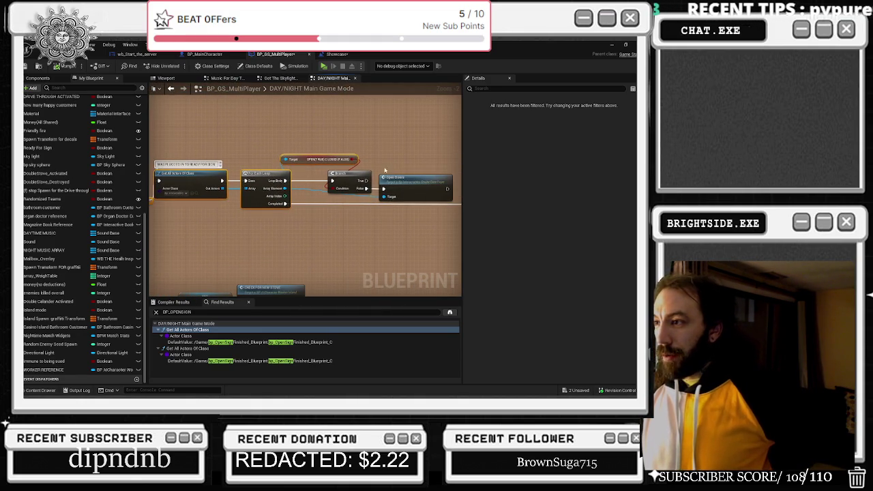
left_click_drag(413, 185, 443, 187)
mouse_move(426, 220)
left_mouse_down()
mouse_move(331, 219)
mouse_move(287, 185)
left_mouse_up()
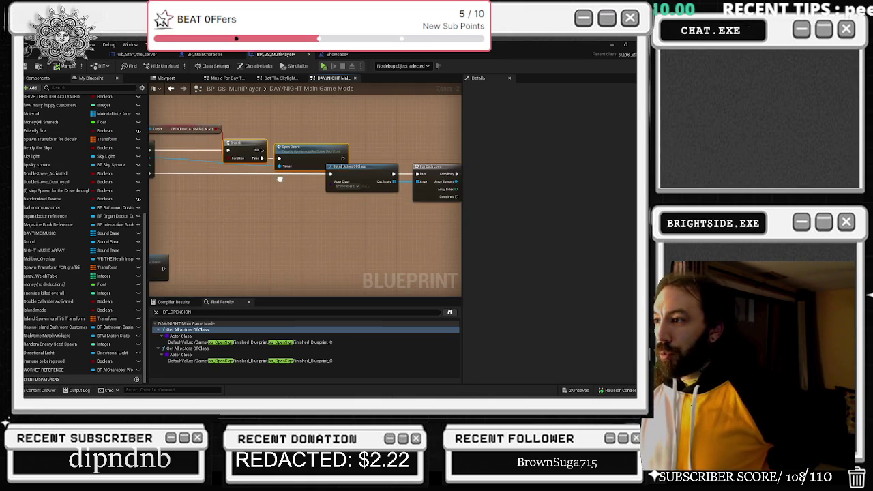
mouse_move(268, 153)
left_mouse_down()
mouse_move(279, 188)
mouse_move(191, 188)
left_mouse_up()
left_click_drag(310, 180, 314, 180)
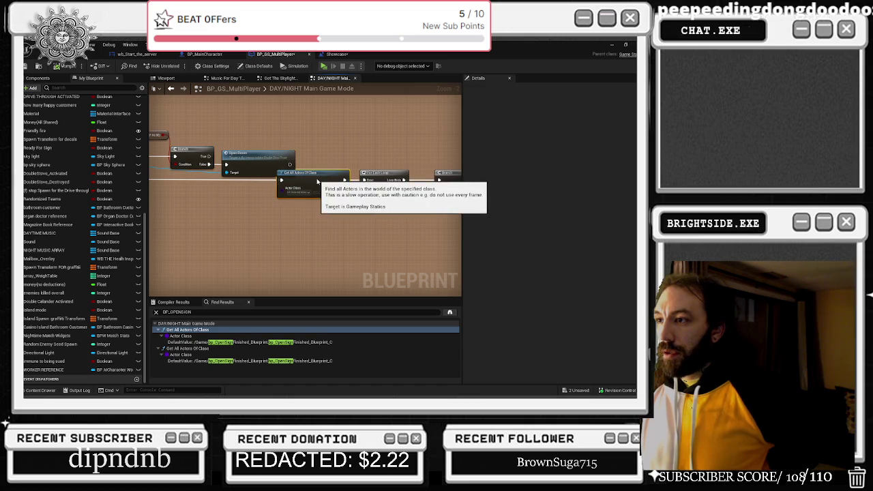
mouse_move(203, 133)
left_mouse_down()
mouse_move(251, 158)
mouse_move(324, 147)
mouse_move(234, 138)
mouse_move(258, 165)
mouse_move(273, 163)
left_mouse_up()
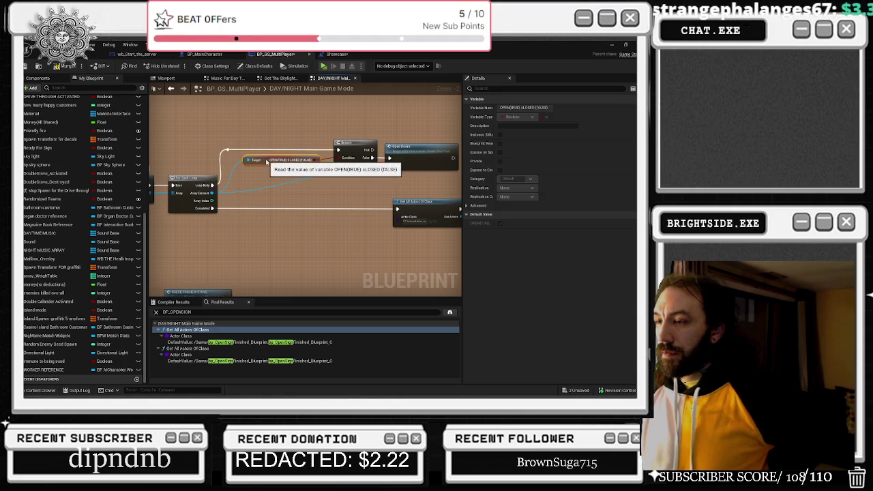
Add a reroute point on the wire feeding the Get All Actors and ForEach nodes.
left_click(300, 185)
double_click(289, 178)
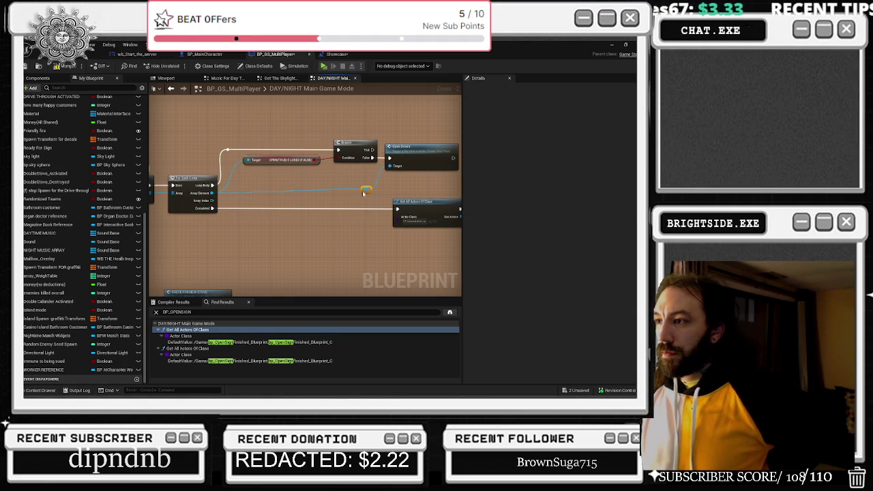
left_click_drag(401, 195, 312, 157)
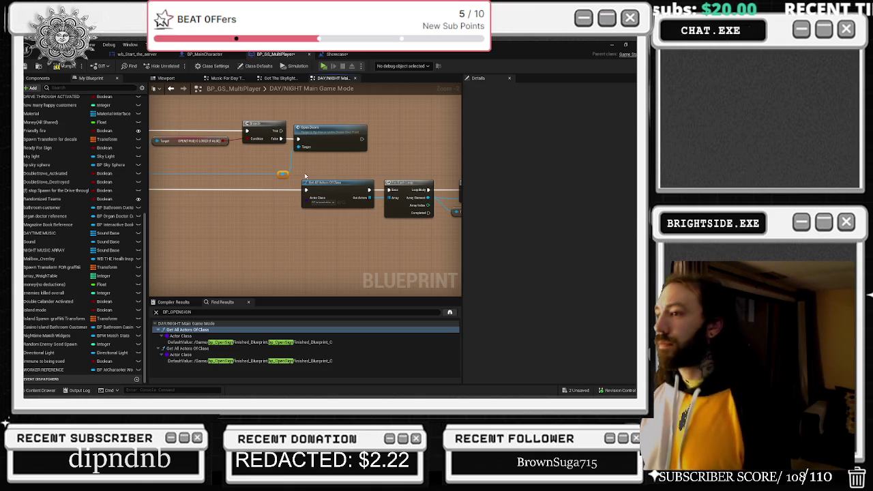
mouse_move(314, 176)
left_mouse_down()
mouse_move(398, 178)
mouse_move(393, 193)
left_mouse_up()
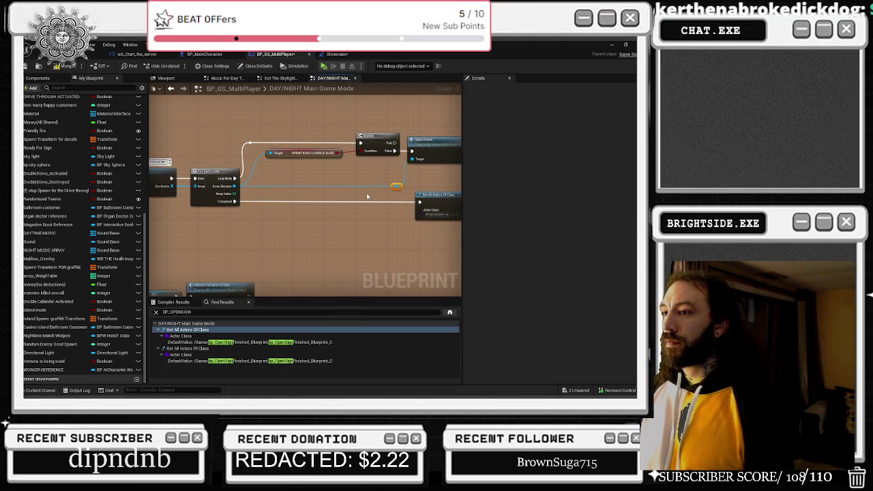
left_click_drag(367, 196, 235, 176)
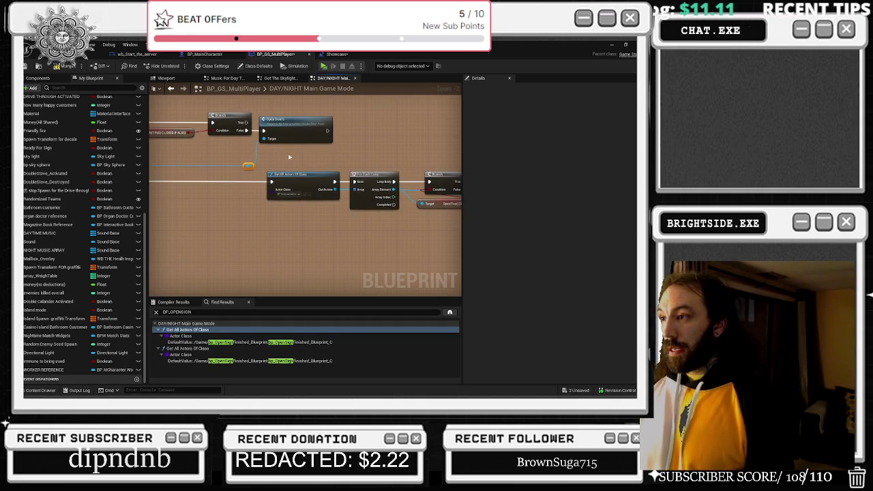
Select the Branch and Open Doors nodes and survey the neighbouring node groups.
scroll(315, 151, "up", 2)
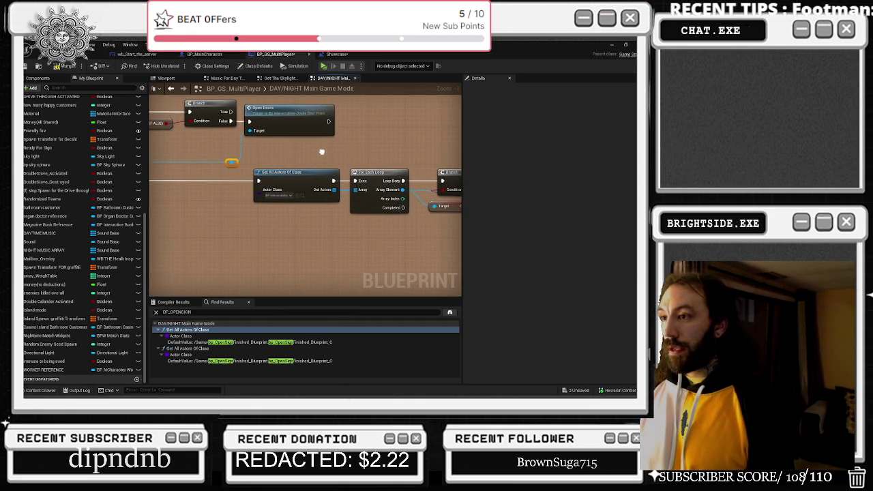
mouse_move(321, 151)
left_mouse_down()
mouse_move(176, 155)
mouse_move(205, 145)
mouse_move(174, 136)
left_mouse_up()
mouse_move(281, 136)
left_mouse_down()
mouse_move(354, 163)
mouse_move(450, 161)
mouse_move(455, 142)
left_mouse_up()
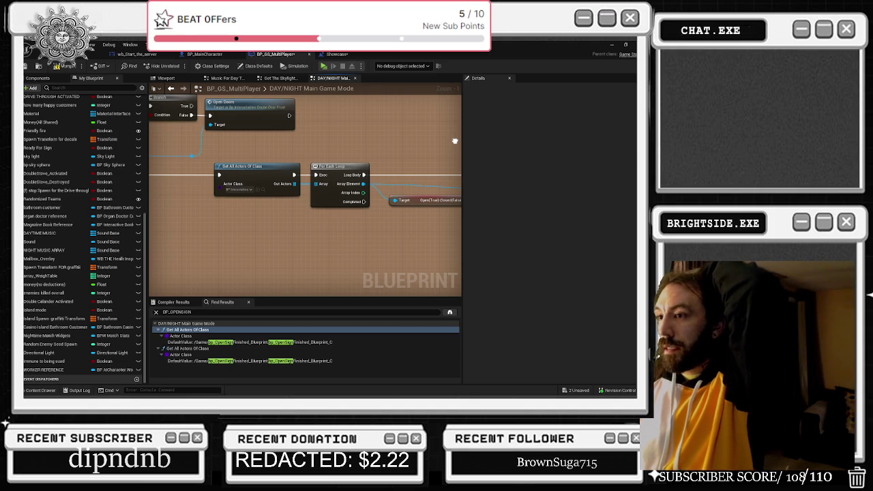
mouse_move(455, 141)
left_mouse_down()
mouse_move(249, 132)
mouse_move(410, 149)
left_mouse_up()
scroll(364, 172, "down", 2)
mouse_move(426, 190)
left_mouse_down()
mouse_move(369, 162)
mouse_move(458, 172)
left_mouse_up()
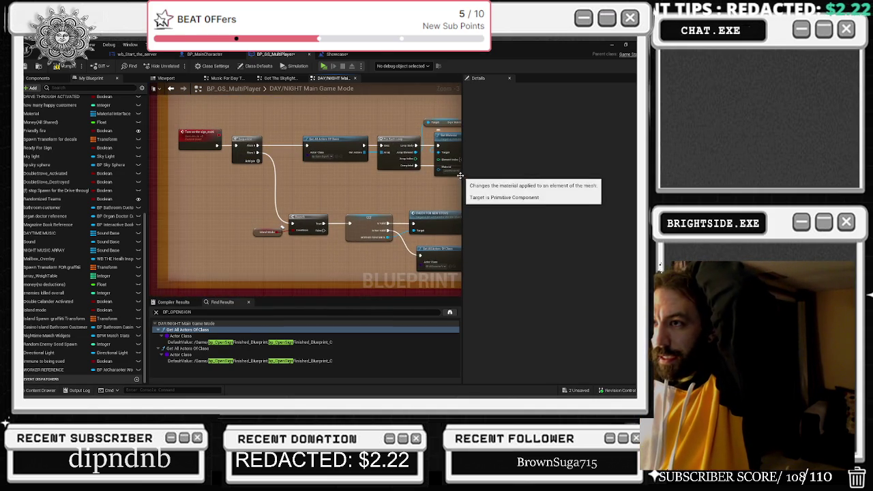
mouse_move(399, 167)
left_mouse_down()
mouse_move(315, 155)
mouse_move(170, 158)
left_mouse_up()
scroll(170, 159, "down", 3)
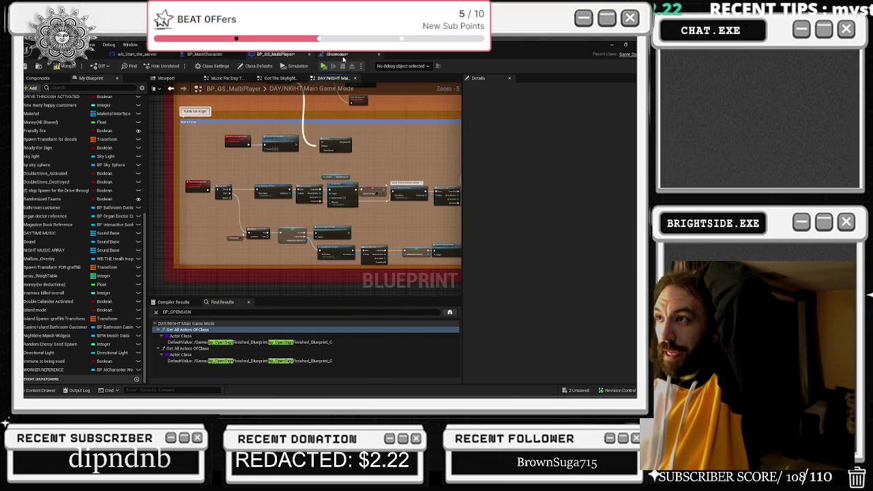
In the Showcase level blueprint, locate the Delay, Cast To BP_GS_MultiPlayer and Dynamic Sky call.
left_click(337, 54)
mouse_move(403, 191)
left_mouse_down()
mouse_move(309, 205)
mouse_move(336, 191)
left_mouse_up()
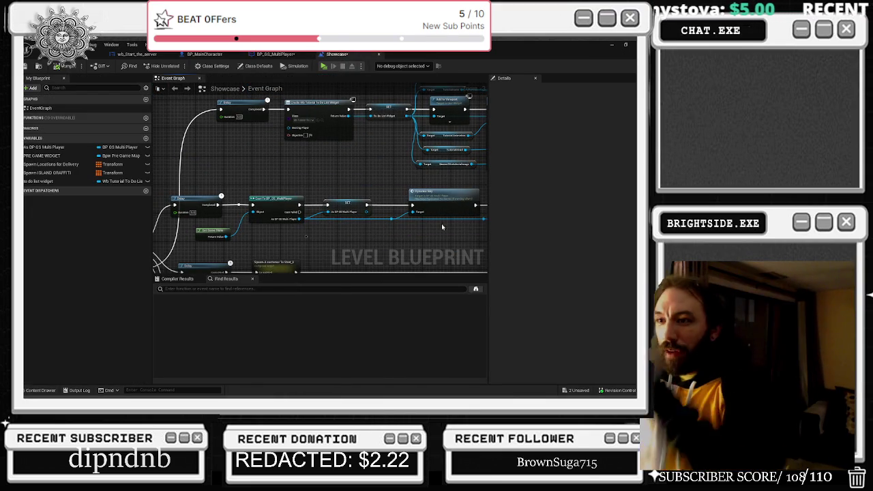
left_click_drag(432, 207, 483, 192)
scroll(414, 223, "up", 2)
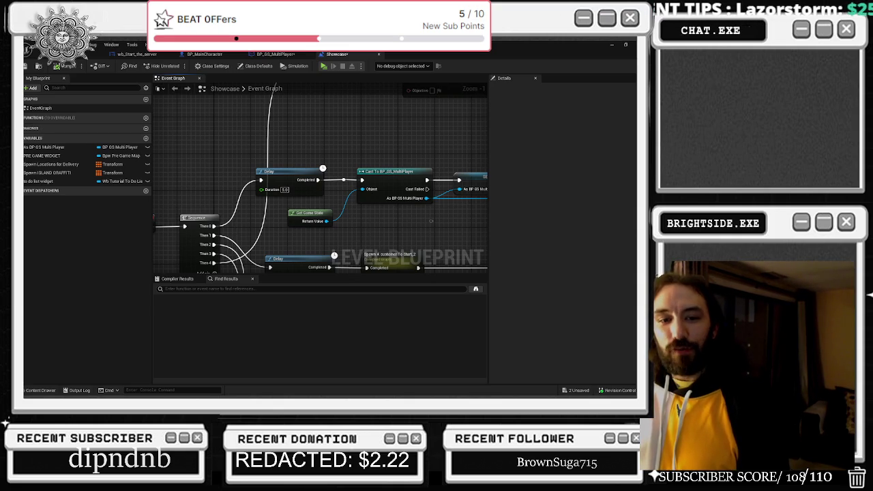
mouse_move(428, 172)
left_mouse_down()
mouse_move(327, 157)
mouse_move(210, 159)
left_mouse_up()
mouse_move(310, 137)
left_mouse_down()
mouse_move(315, 165)
mouse_move(394, 224)
mouse_move(234, 230)
left_mouse_up()
Jump to the Dynamic Sky event in BP_GS_MultiPlayer and find the Timeline Choice node.
double_click(236, 164)
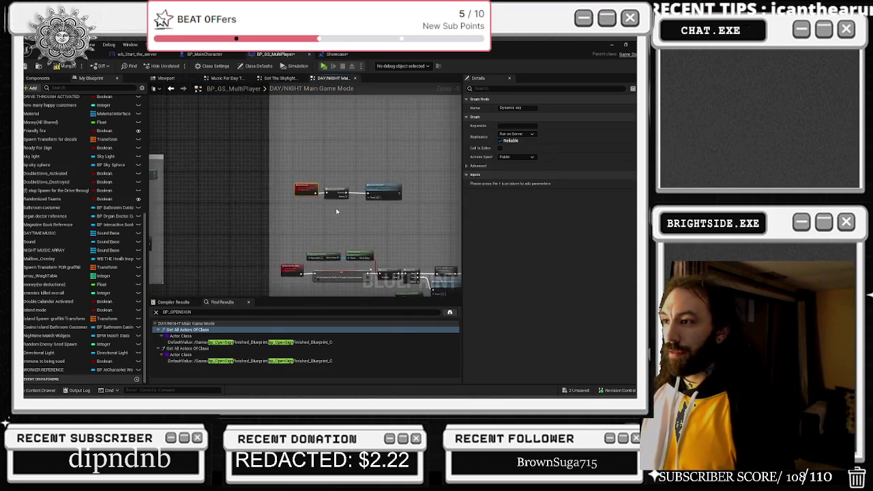
scroll(188, 100, "down", 2)
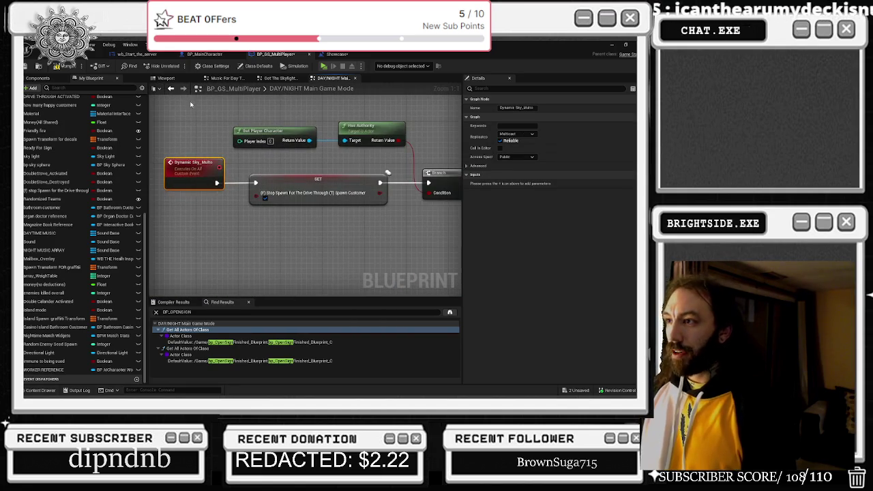
scroll(314, 146, "down", 1)
mouse_move(197, 127)
left_mouse_down()
mouse_move(374, 215)
mouse_move(172, 220)
mouse_move(172, 203)
mouse_move(77, 217)
left_mouse_up()
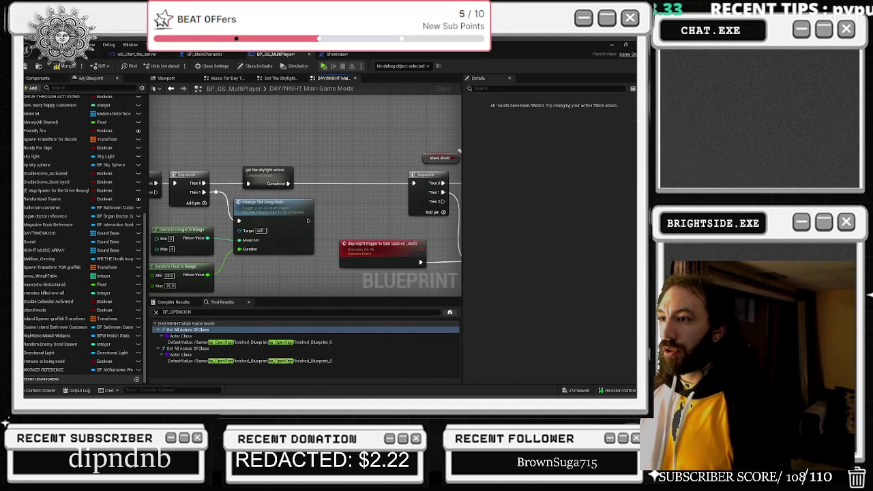
left_click_drag(233, 149, 298, 191)
mouse_move(360, 159)
left_mouse_down()
mouse_move(180, 160)
mouse_move(174, 171)
mouse_move(222, 258)
left_mouse_up()
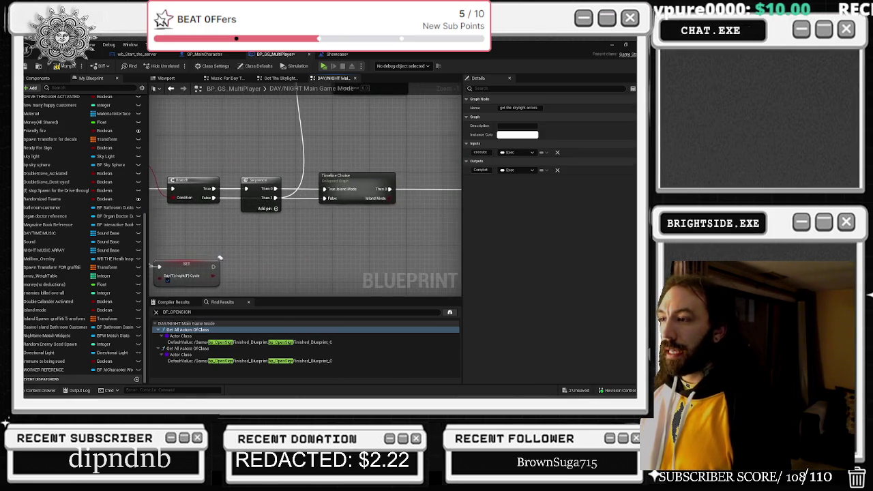
Open Timeline Choice and its day cycle timeline: length 180, with Sun Height, MOON and sun tracks.
left_click(360, 177)
double_click(360, 177)
scroll(225, 187, "up", 3)
scroll(257, 155, "up", 2)
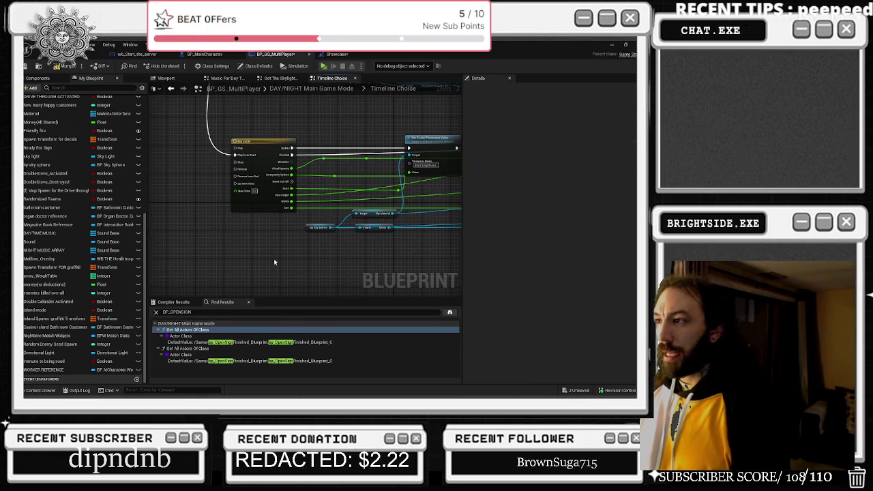
double_click(256, 155)
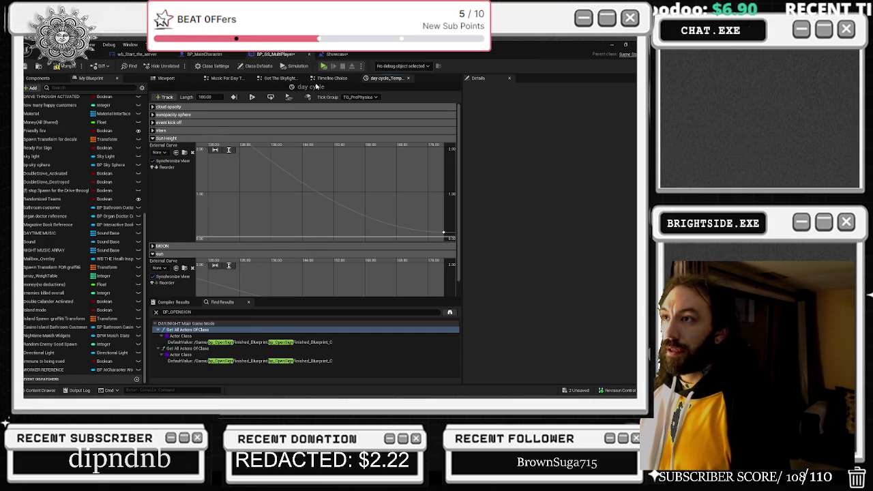
Close the day cycle timeline, look over the Timeline Choice graph, then navigate back to DAY/NIGHT Main Game Mode.
left_click(408, 79)
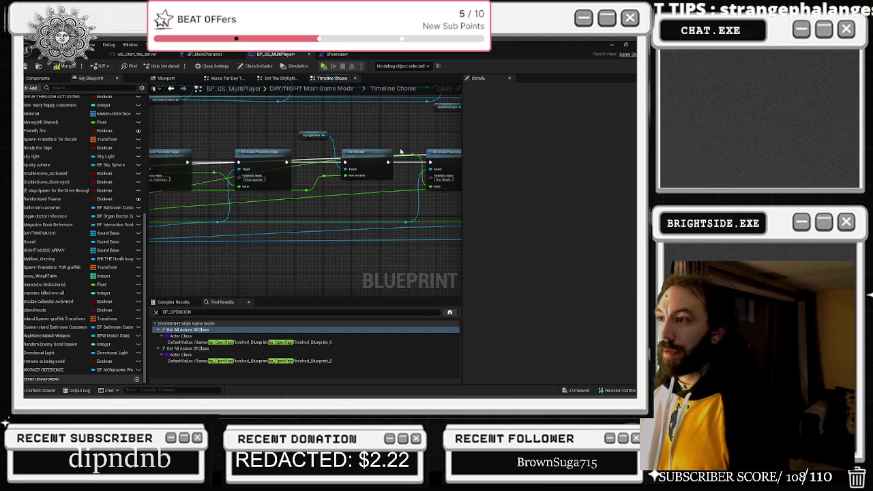
mouse_move(370, 126)
left_mouse_down()
mouse_move(311, 125)
mouse_move(136, 158)
left_mouse_up()
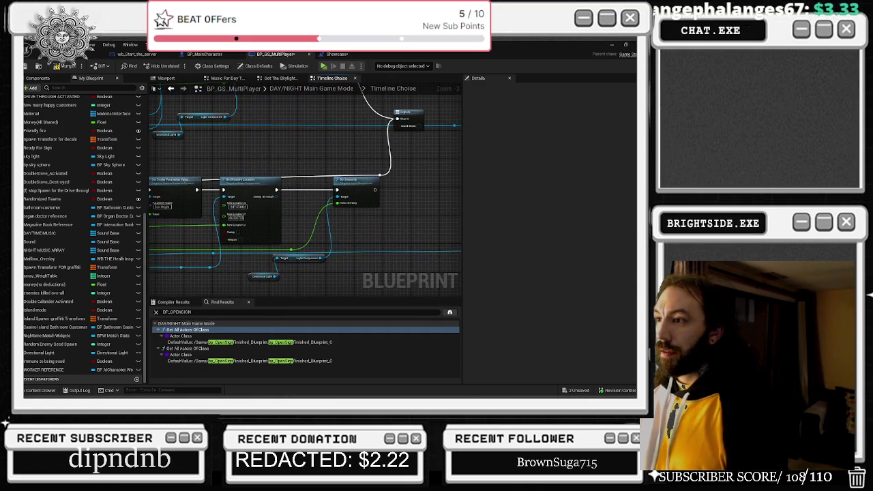
left_click(174, 92)
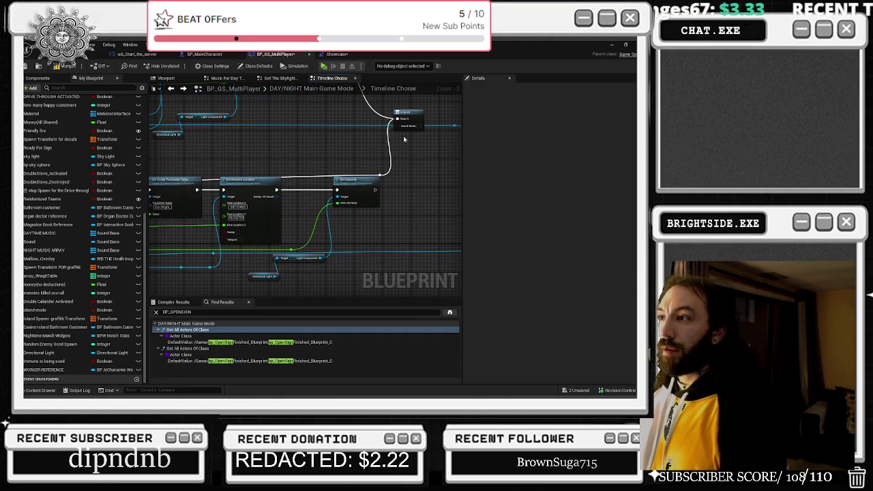
scroll(302, 179, "down", 2)
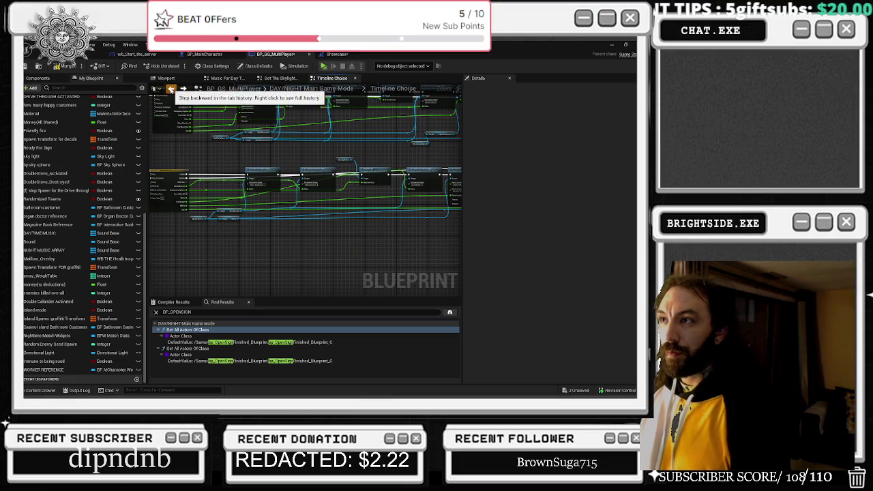
left_click(171, 89)
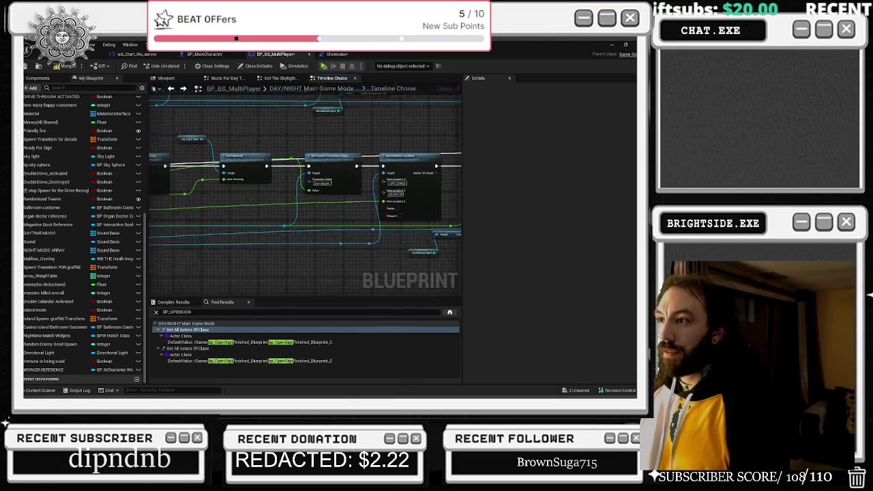
left_click(207, 90)
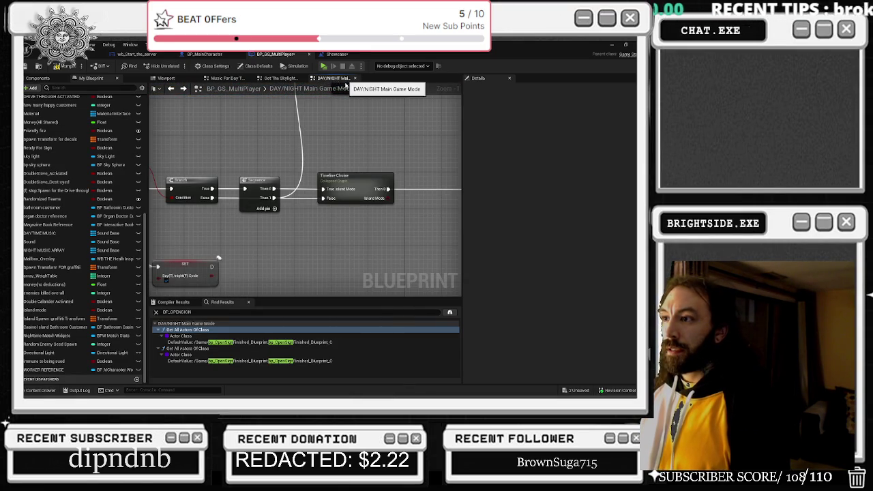
scroll(416, 194, "down", 4)
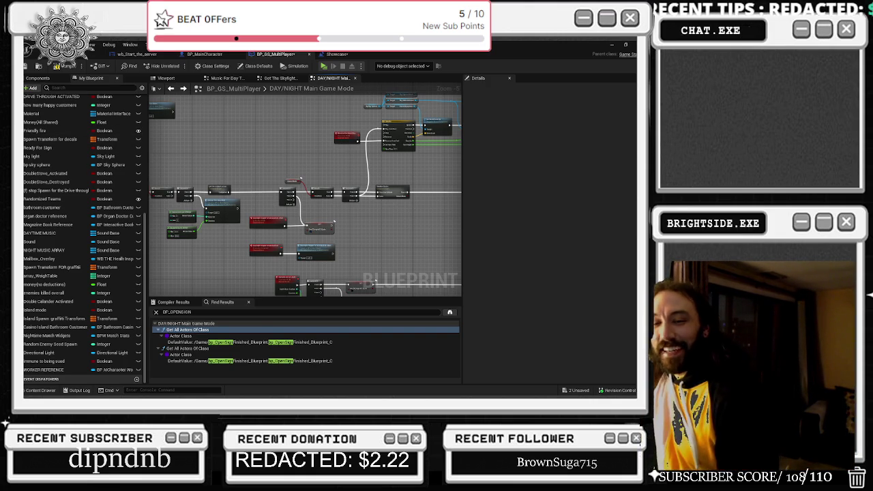
scroll(290, 188, "up", 4)
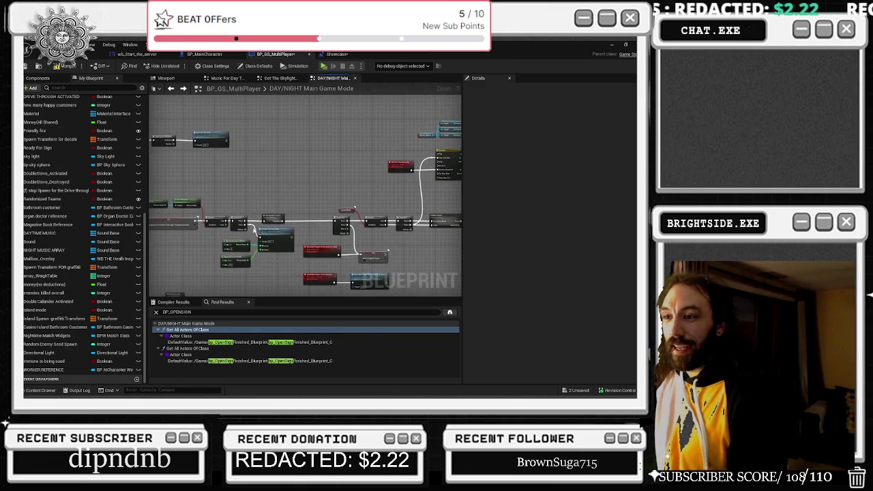
mouse_move(342, 230)
left_mouse_down()
mouse_move(342, 200)
mouse_move(376, 166)
mouse_move(266, 163)
left_mouse_up()
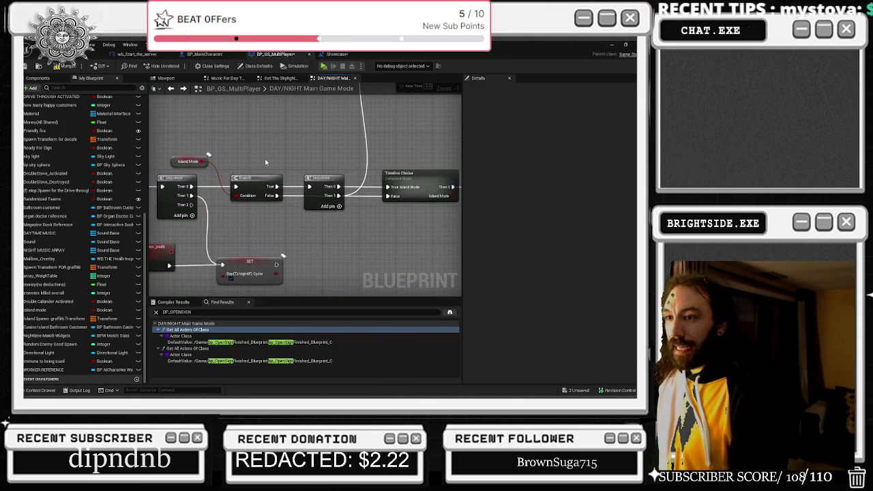
mouse_move(330, 173)
left_mouse_down()
mouse_move(296, 164)
mouse_move(252, 168)
left_mouse_up()
left_click(348, 164)
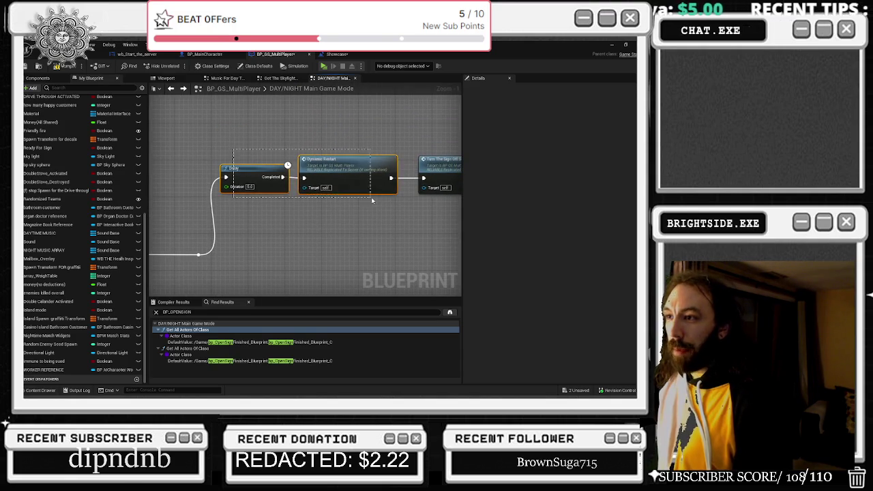
left_click_drag(403, 218, 293, 224)
left_click_drag(286, 181, 232, 195)
left_click(405, 198)
mouse_move(405, 205)
left_mouse_down()
mouse_move(359, 204)
mouse_move(333, 223)
left_mouse_up()
left_click(402, 198)
left_click_drag(443, 234, 330, 224)
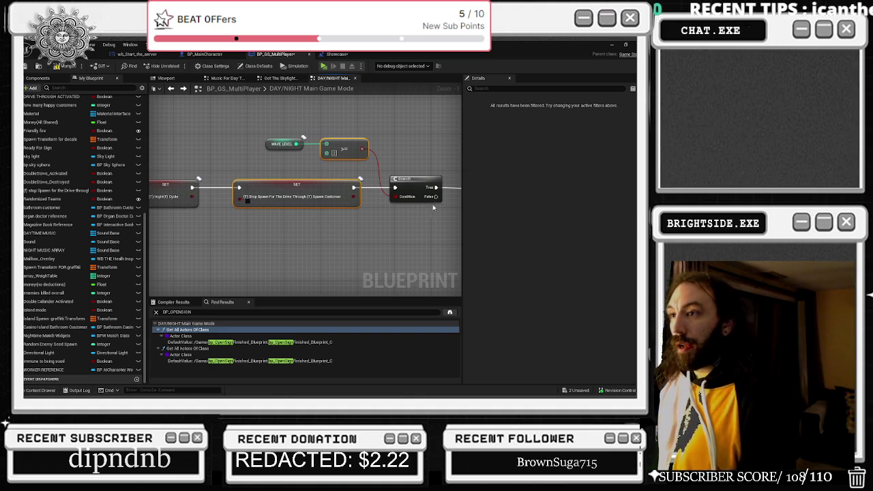
mouse_move(380, 211)
left_mouse_down()
mouse_move(107, 264)
mouse_move(53, 265)
left_mouse_up()
mouse_move(83, 208)
left_mouse_down()
mouse_move(275, 210)
mouse_move(305, 162)
left_mouse_up()
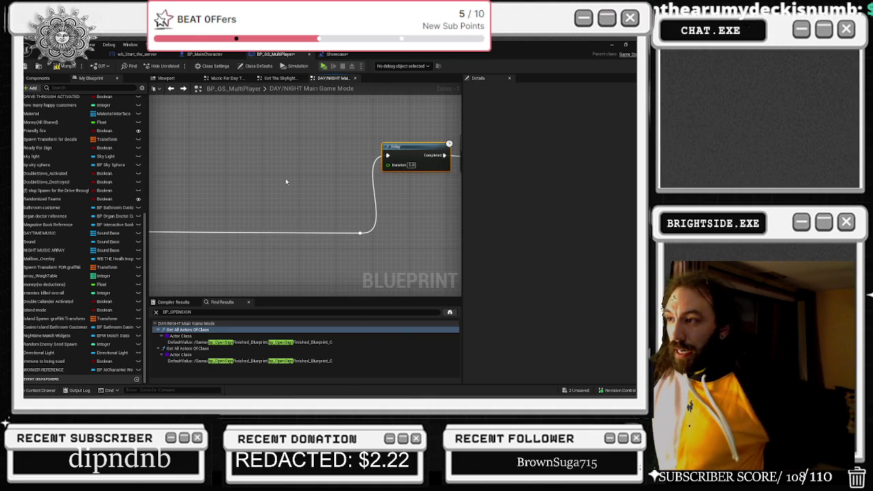
left_click(170, 88)
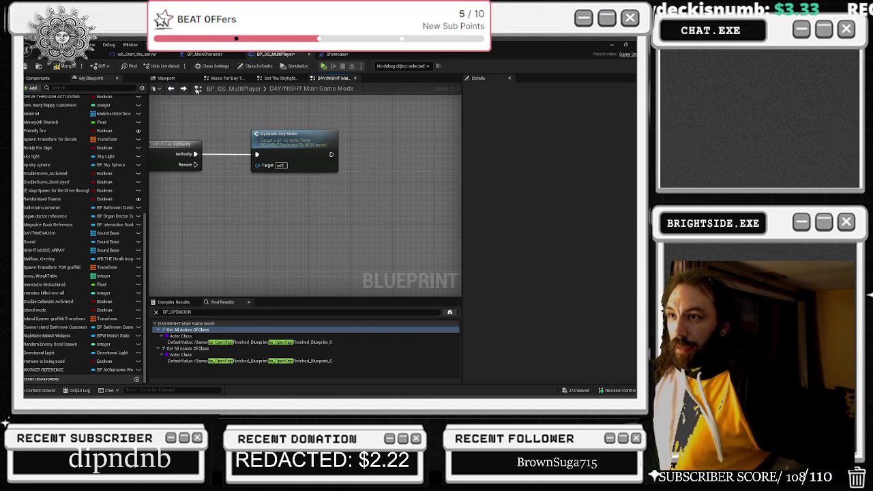
left_click(182, 89)
left_click_drag(258, 181, 275, 176)
scroll(202, 231, "up", 2)
right_click(307, 176)
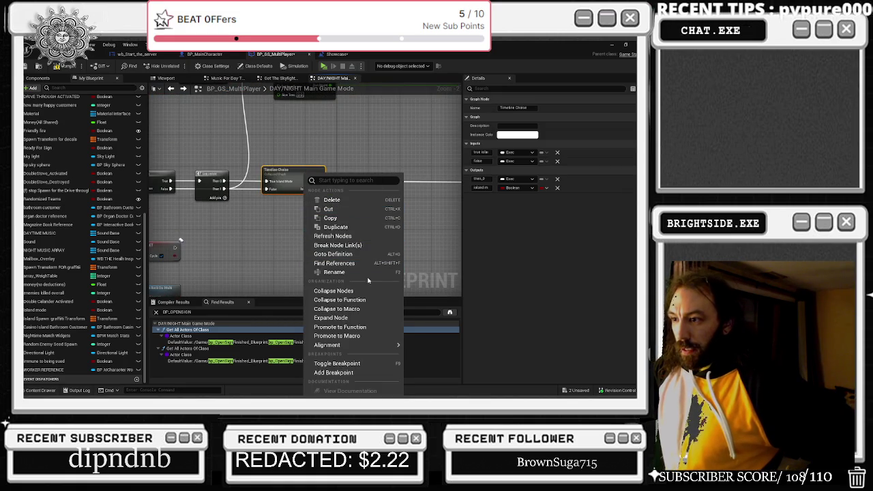
double_click(299, 177)
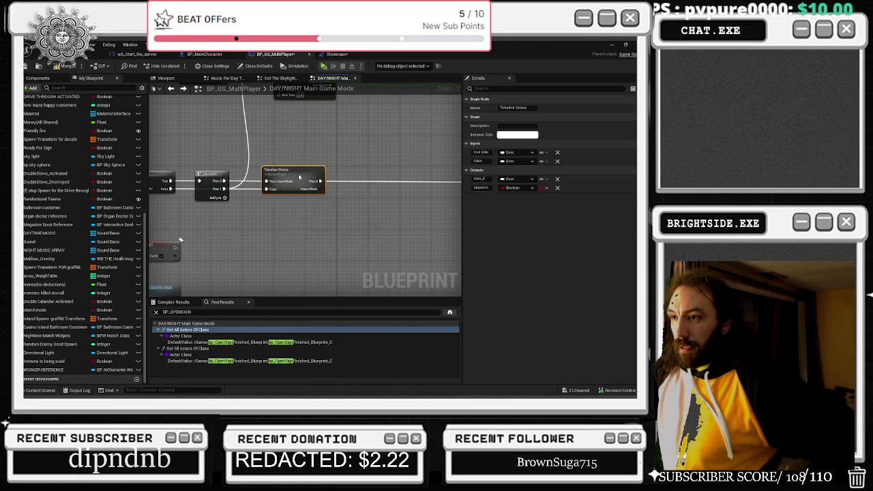
scroll(171, 171, "up", 2)
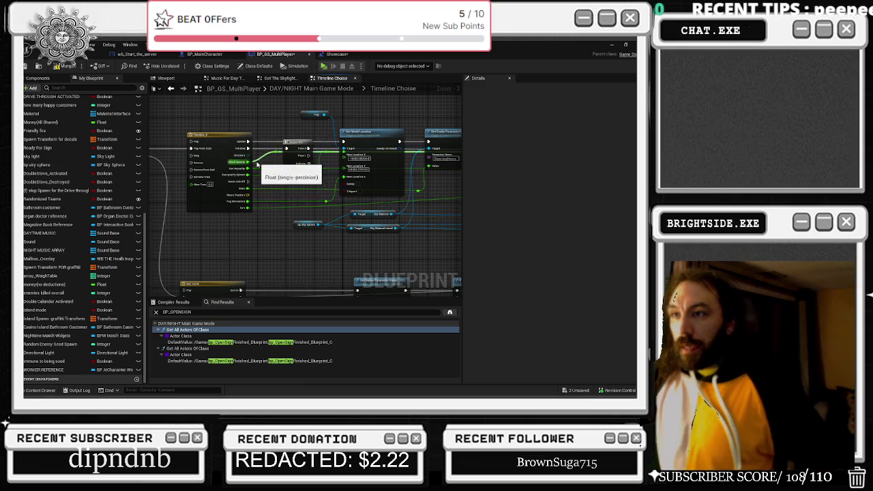
mouse_move(293, 249)
left_mouse_down()
mouse_move(295, 185)
mouse_move(427, 109)
left_mouse_up()
scroll(276, 146, "up", 2)
left_click_drag(239, 131, 200, 220)
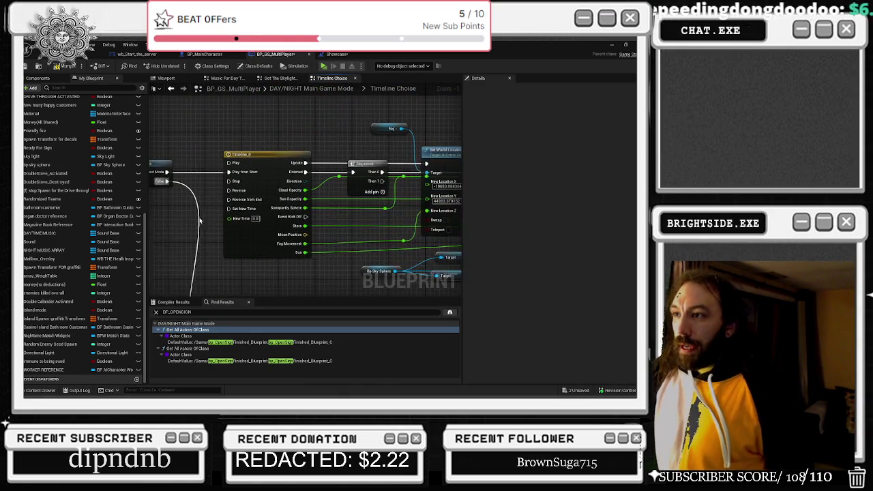
left_click(297, 212)
mouse_move(345, 211)
left_mouse_down()
mouse_move(244, 221)
mouse_move(12, 219)
left_mouse_up()
mouse_move(307, 218)
left_mouse_down()
mouse_move(273, 218)
mouse_move(255, 205)
left_mouse_up()
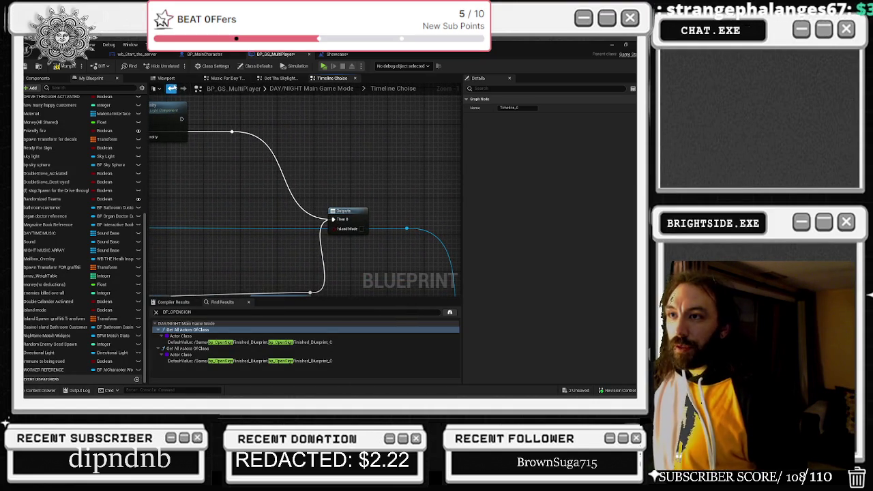
left_click(171, 89)
scroll(298, 200, "down", 3)
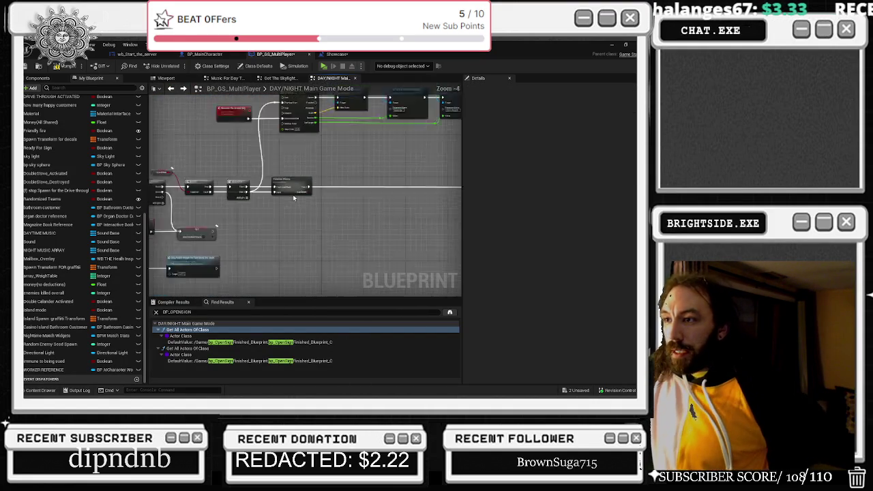
scroll(218, 195, "up", 1)
left_click_drag(157, 191, 179, 189)
scroll(423, 150, "up", 2)
mouse_move(423, 151)
left_mouse_down()
mouse_move(348, 151)
mouse_move(321, 133)
left_mouse_up()
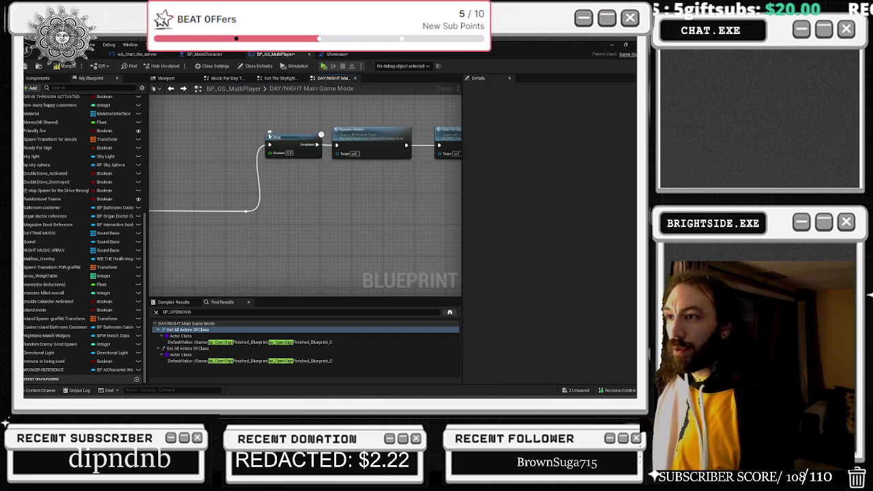
Comment the Delay node '180 seconds' and peek at the dynamic restart event definition.
type("180 s")
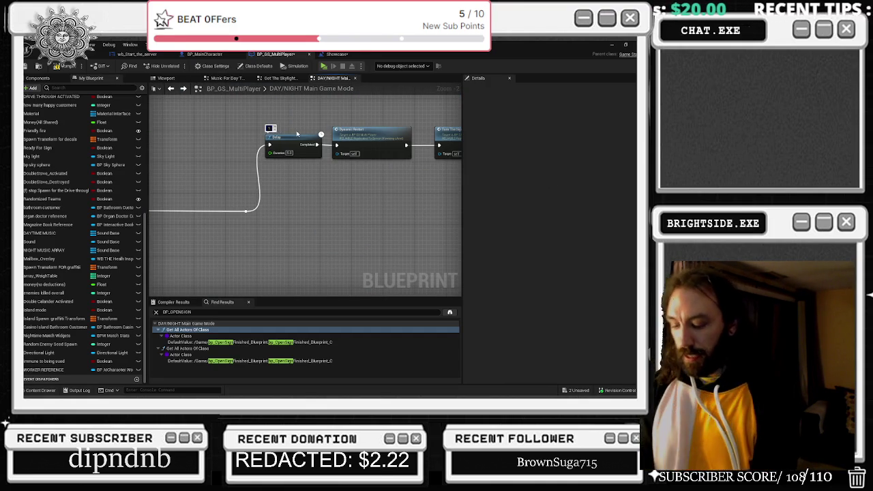
type("econds")
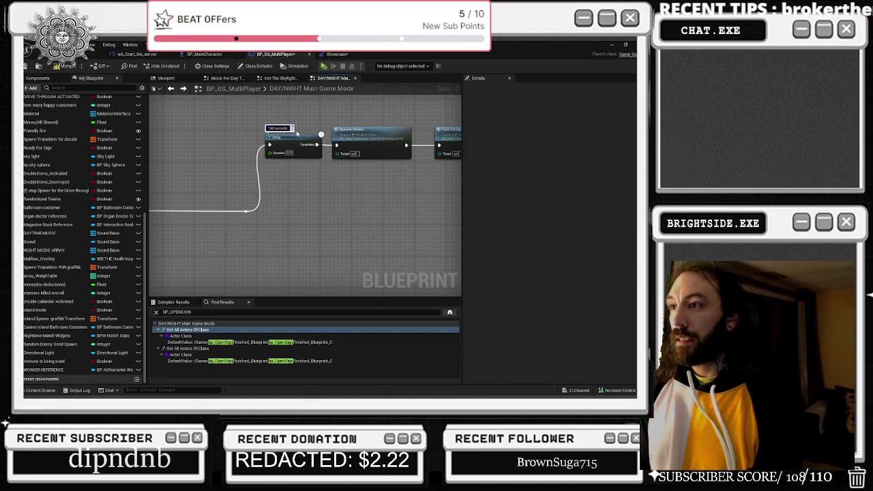
key("Return")
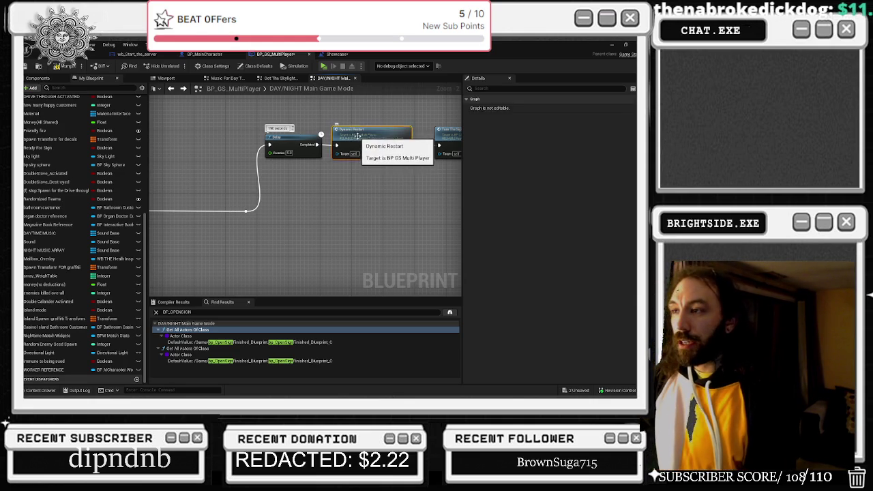
double_click(357, 136)
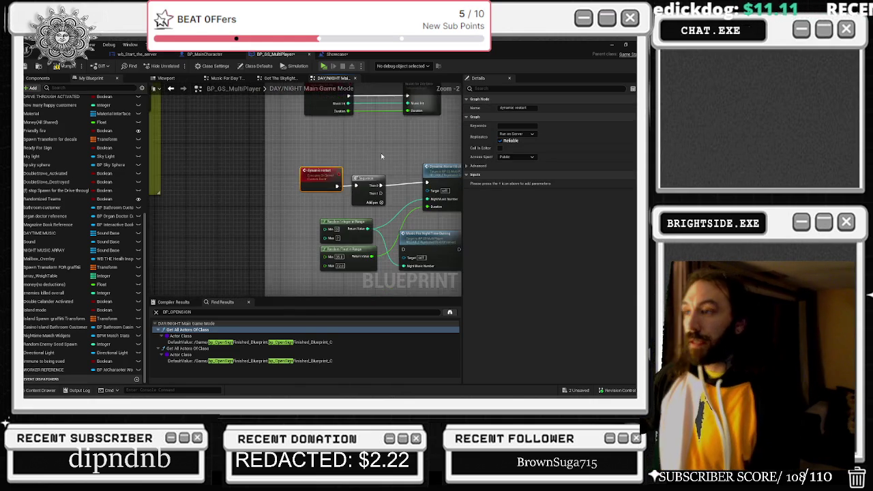
key("alt+Left")
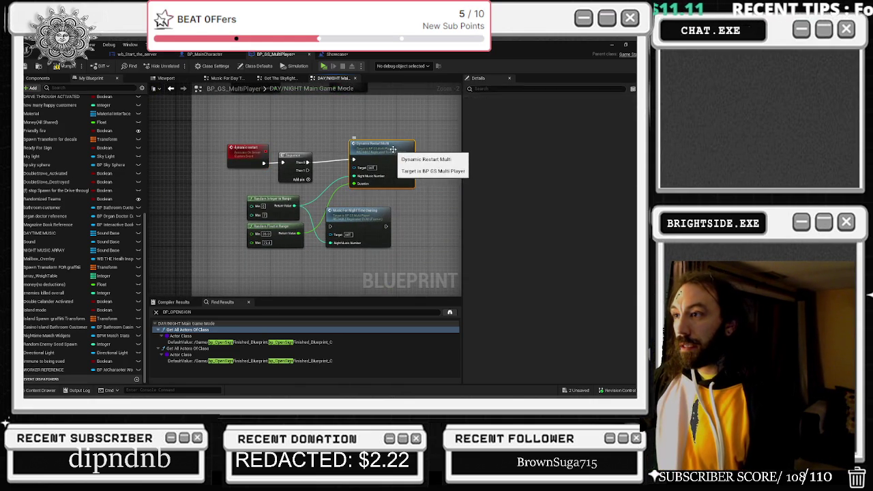
Check the Dynamic Restart Multi event definition, then open the collapsed Reverse Night Timeline graph.
double_click(393, 149)
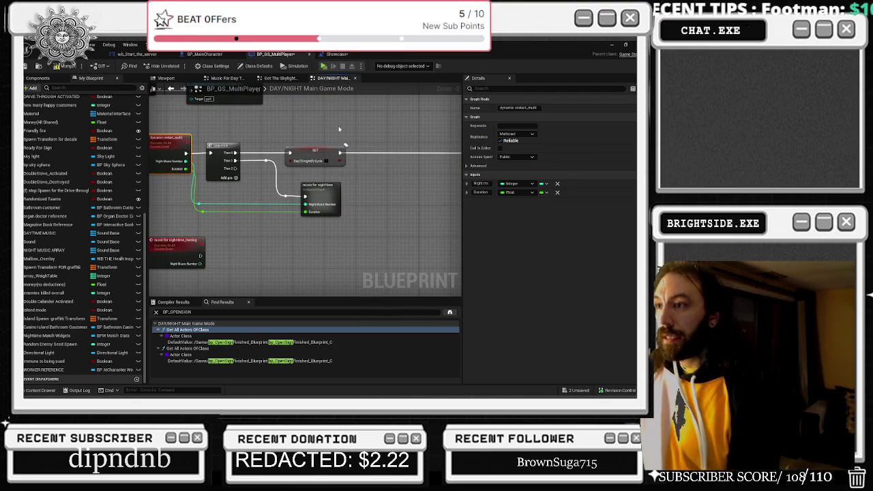
key("alt+Left")
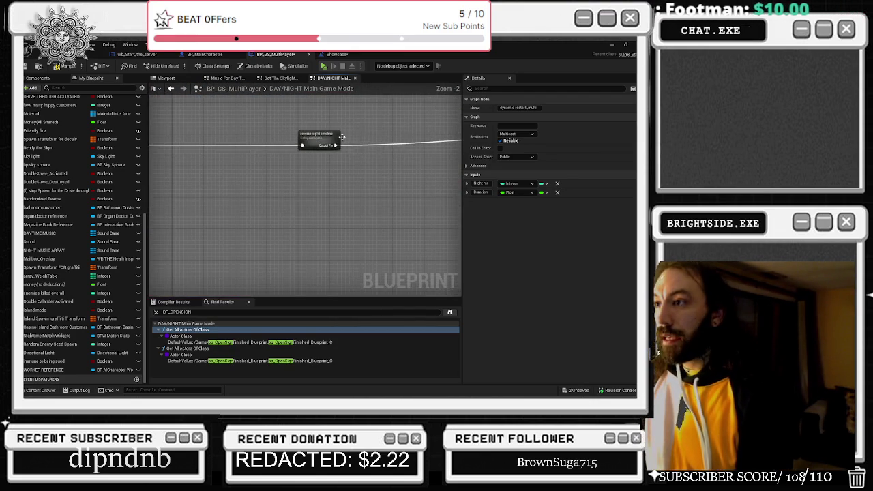
double_click(330, 136)
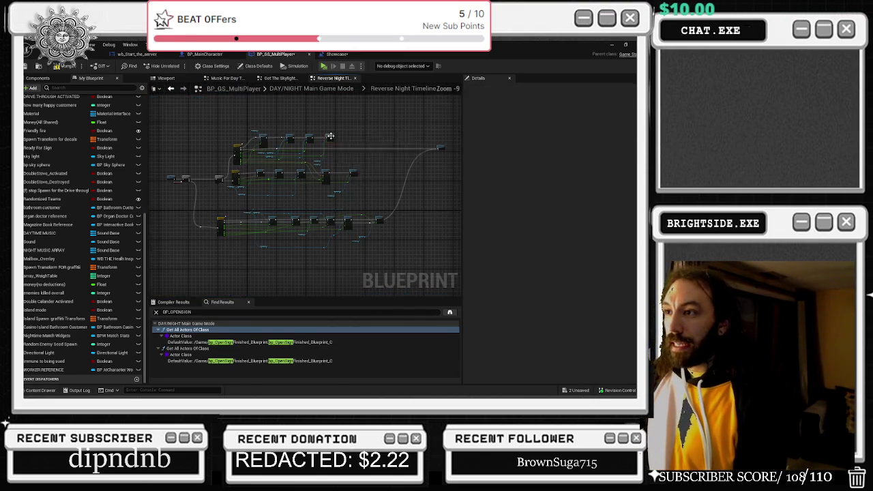
Survey the Reverse Night Timeline graph and check the night cycle timeline's tracks.
scroll(325, 181, "up", 2)
scroll(326, 181, "up", 2)
left_click(283, 147)
mouse_move(345, 193)
left_mouse_down()
mouse_move(238, 203)
mouse_move(209, 222)
left_mouse_up()
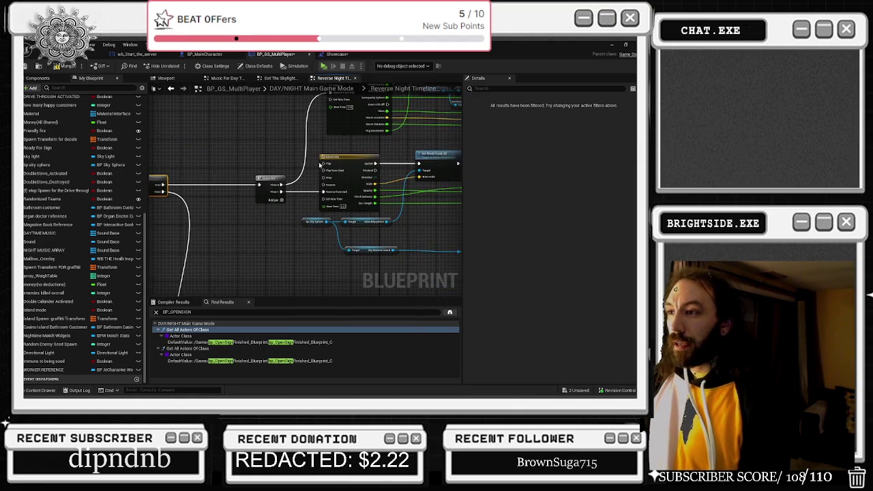
left_click_drag(345, 215, 103, 223)
mouse_move(225, 157)
left_mouse_down()
mouse_move(199, 152)
mouse_move(267, 194)
mouse_move(416, 234)
left_mouse_up()
left_click_drag(339, 137, 340, 137)
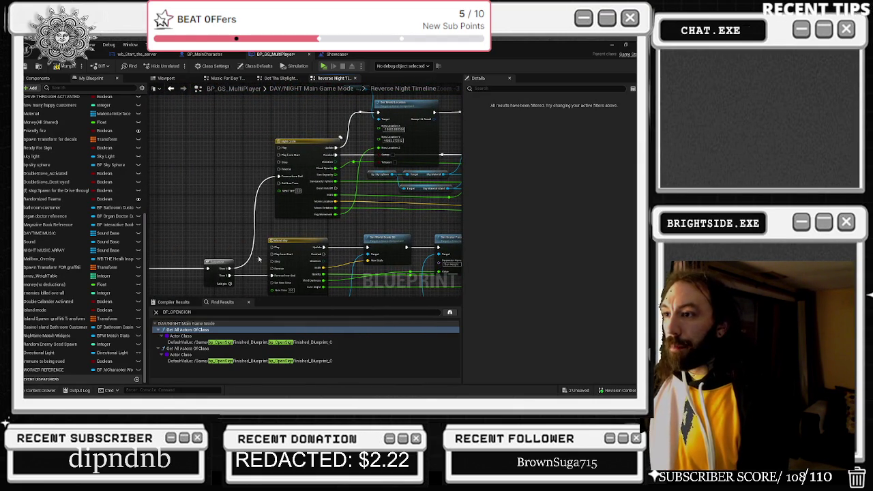
double_click(303, 142)
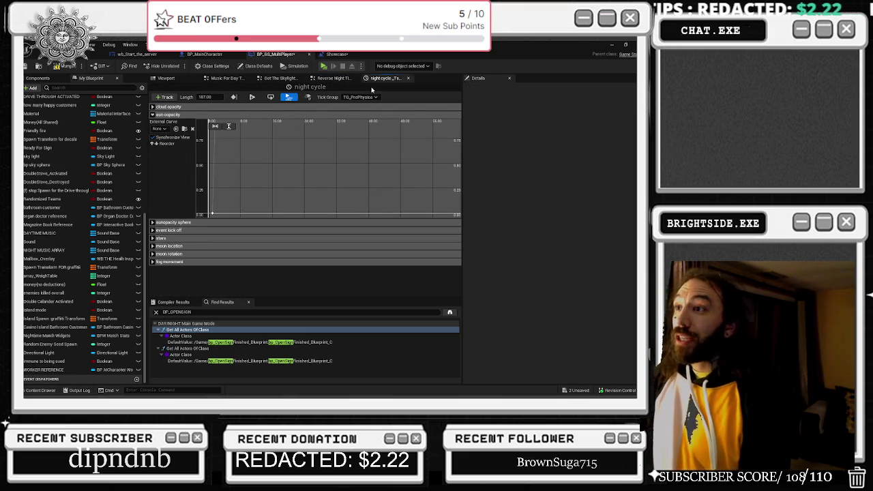
left_click(408, 78)
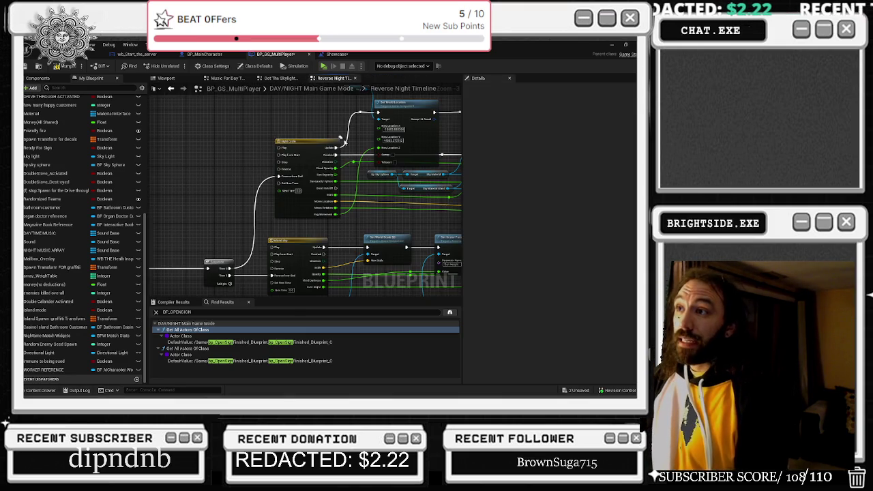
Inspect the island sky timeline, then return to the graph view.
double_click(295, 249)
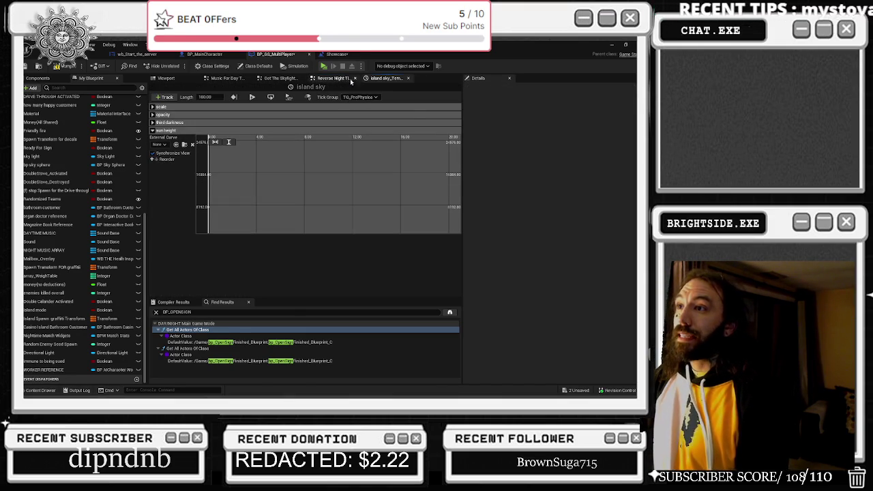
left_click(348, 78)
mouse_move(349, 146)
left_mouse_down()
mouse_move(300, 132)
mouse_move(315, 129)
left_mouse_up()
mouse_move(400, 137)
left_mouse_down()
mouse_move(279, 255)
mouse_move(286, 229)
left_mouse_up()
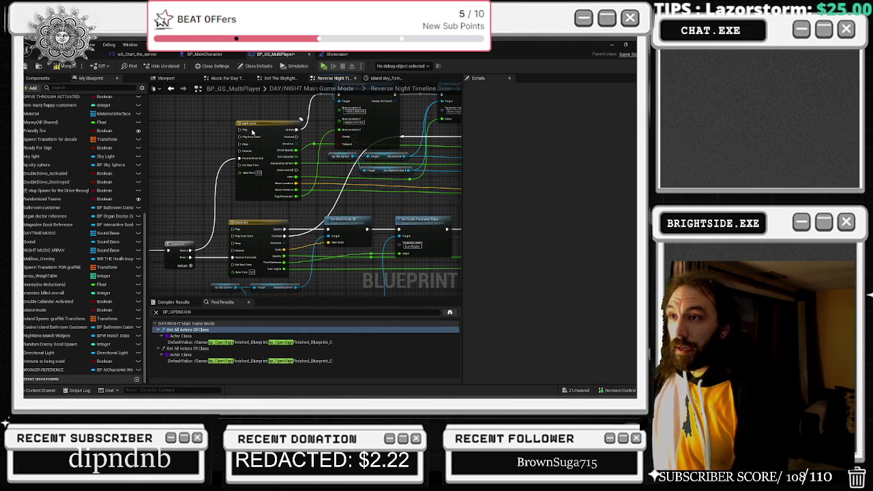
Check the Timeline_1 timeline, close the timeline tabs, and select the timeline node for comment editing.
left_click(268, 123)
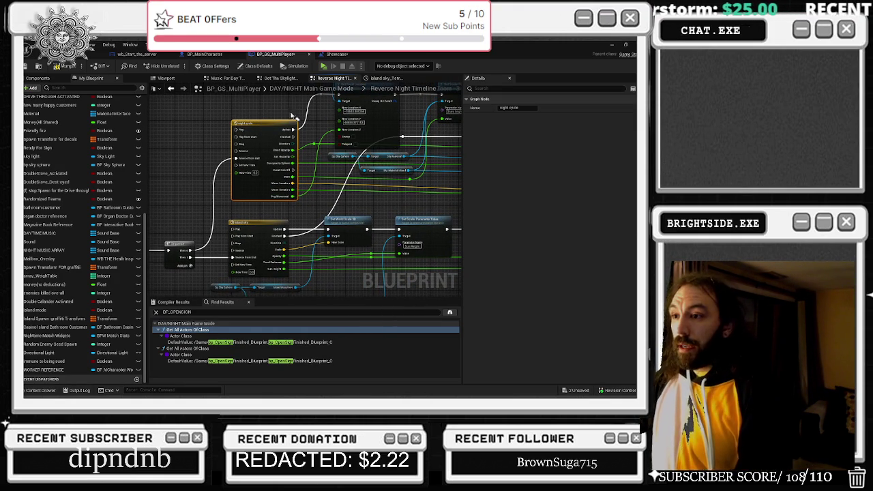
mouse_move(199, 220)
left_mouse_down()
mouse_move(343, 197)
mouse_move(235, 198)
left_mouse_up()
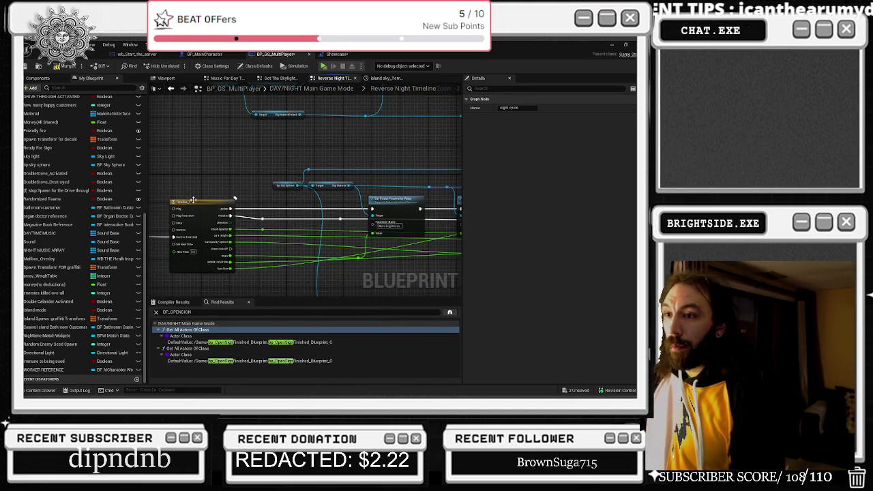
double_click(193, 201)
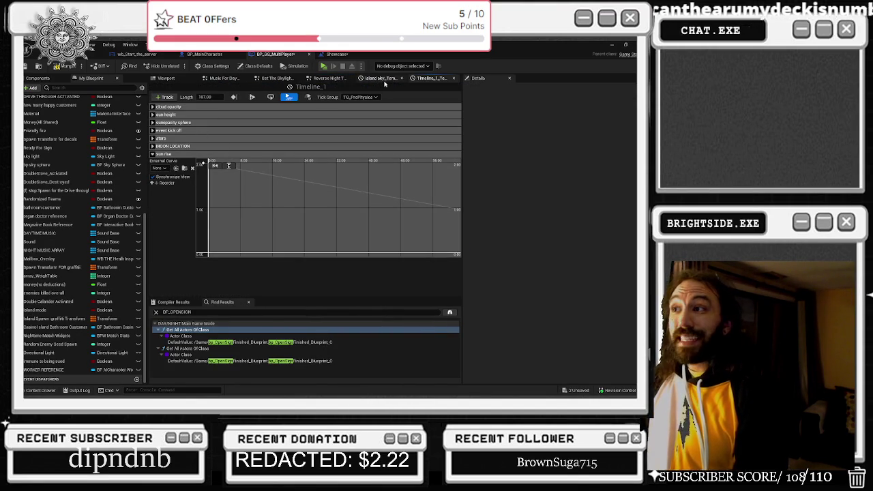
left_click(453, 79)
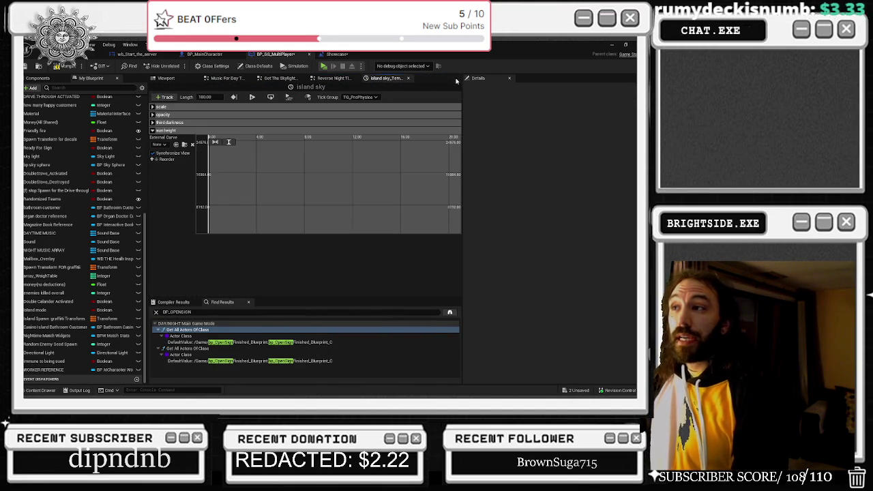
left_click(408, 77)
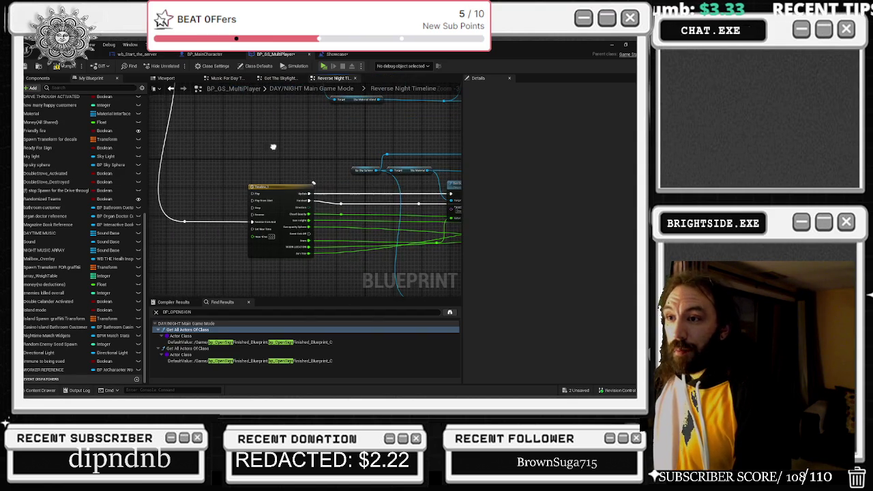
left_click(313, 183)
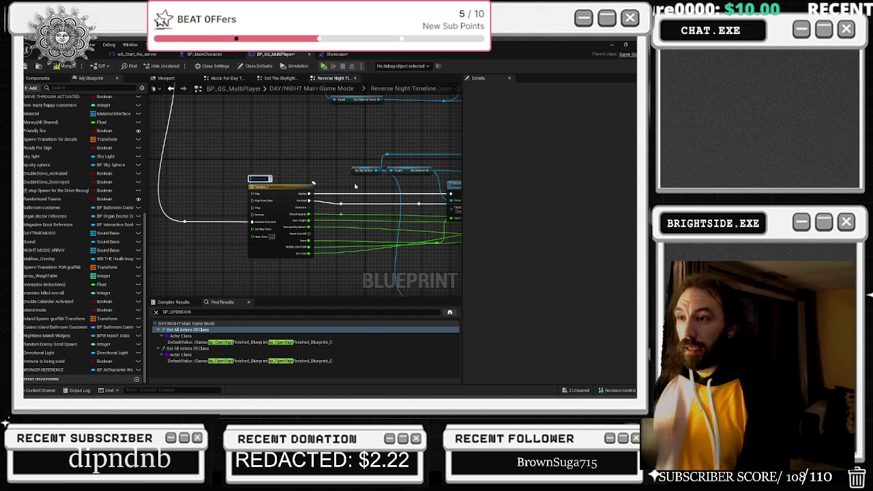
Replace the timeline node's long comment with a short label beginning 'Rev'.
type("Rev")
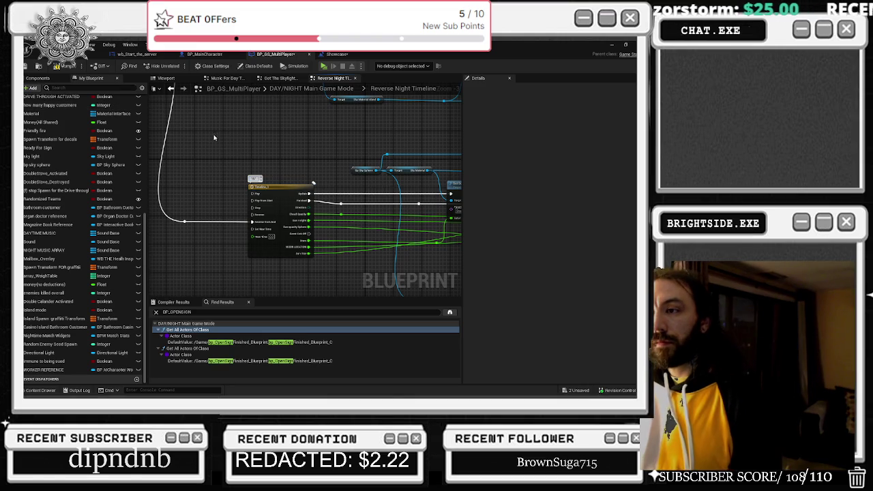
mouse_move(313, 183)
left_mouse_down()
mouse_move(321, 207)
mouse_move(354, 200)
left_mouse_up()
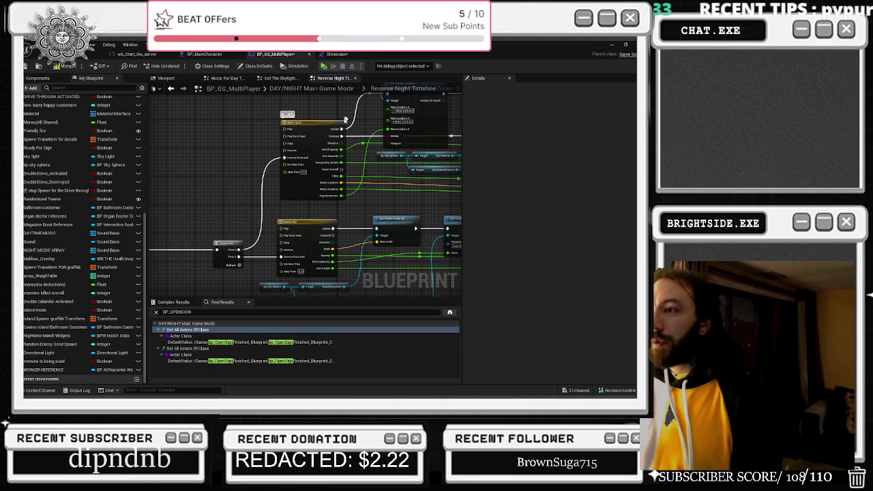
Change the night cycle timeline comment from 187+190 to 373, then pan toward the Outputs node.
scroll(310, 113, "up", 3)
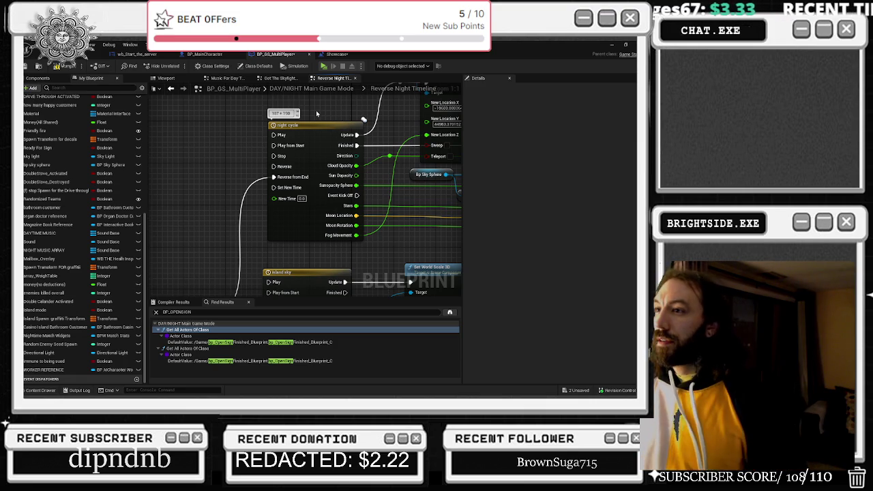
mouse_move(372, 118)
left_mouse_down()
mouse_move(276, 178)
mouse_move(385, 174)
mouse_move(178, 179)
left_mouse_up()
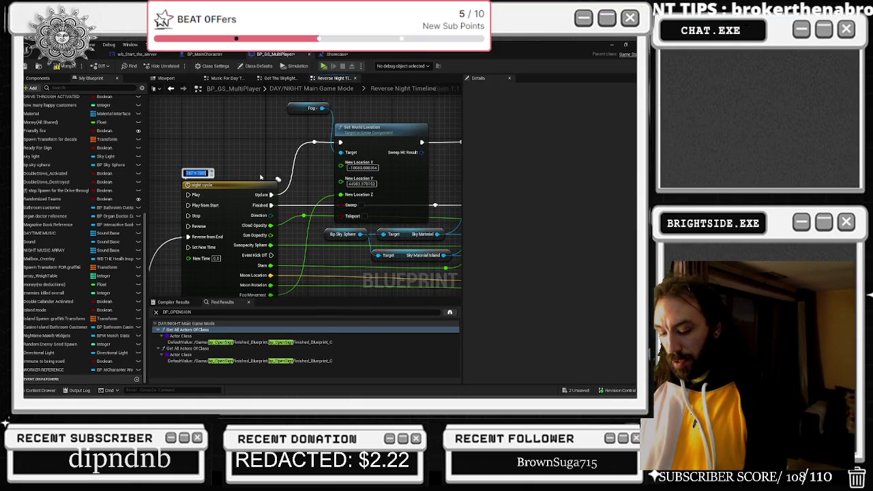
type("373")
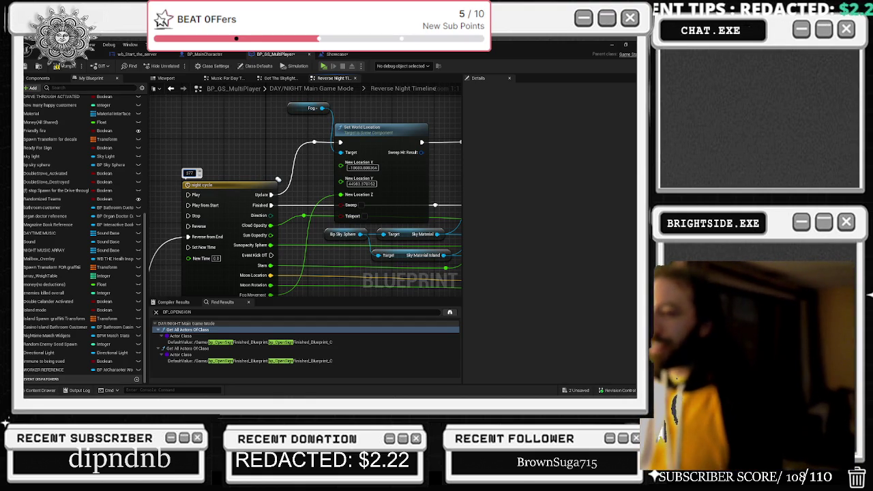
left_click_drag(386, 109, 373, 109)
mouse_move(361, 155)
left_mouse_down()
mouse_move(238, 155)
mouse_move(136, 136)
left_mouse_up()
left_click_drag(432, 169, 267, 205)
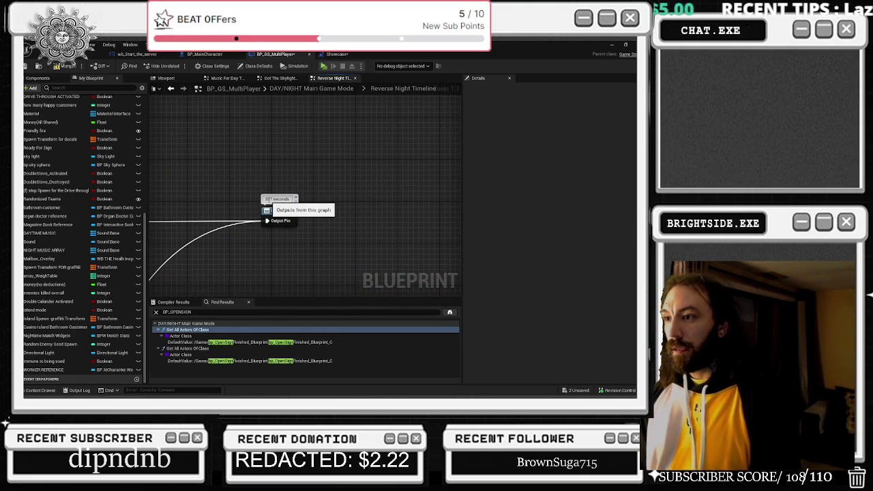
Review the Sky Sphere nodes, then move through the Skylight Actors and Music For Day Time graphs to the Viewport.
scroll(268, 212, "down", 5)
scroll(310, 162, "up", 4)
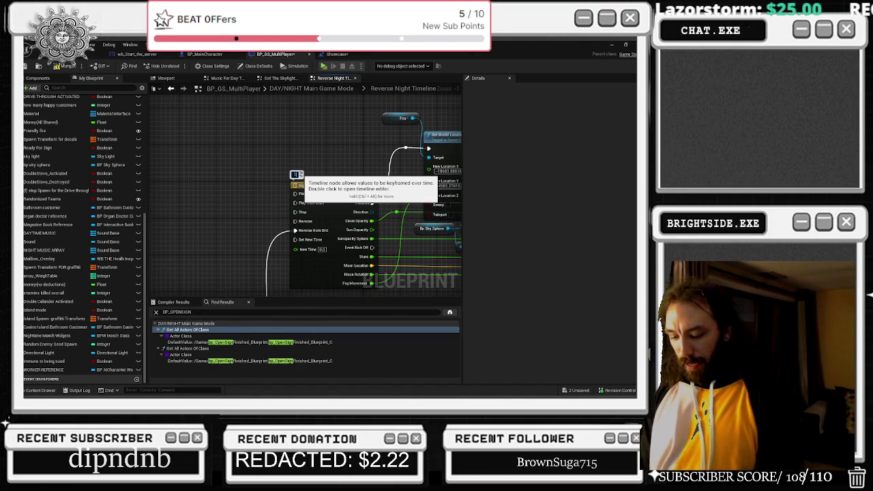
mouse_move(300, 176)
left_mouse_down()
mouse_move(254, 235)
mouse_move(257, 217)
mouse_move(327, 154)
mouse_move(298, 220)
left_mouse_up()
scroll(328, 154, "down", 3)
scroll(321, 177, "up", 1)
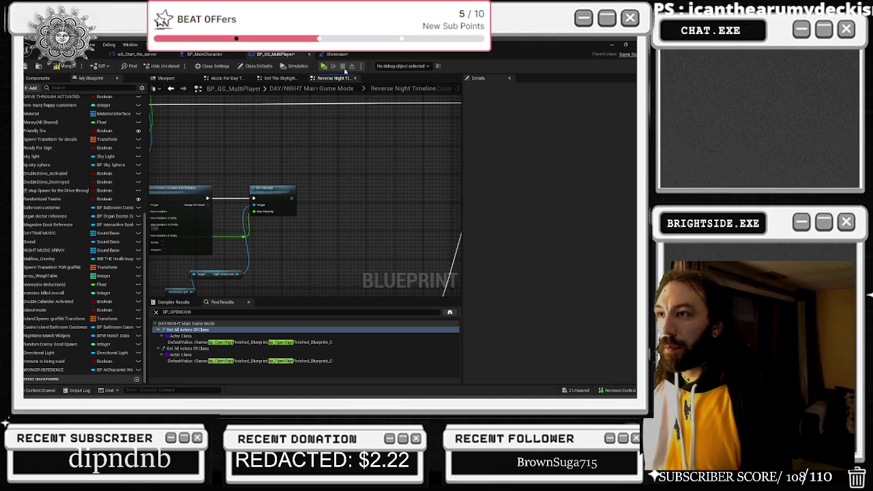
left_click(279, 78)
scroll(255, 108, "up", 1)
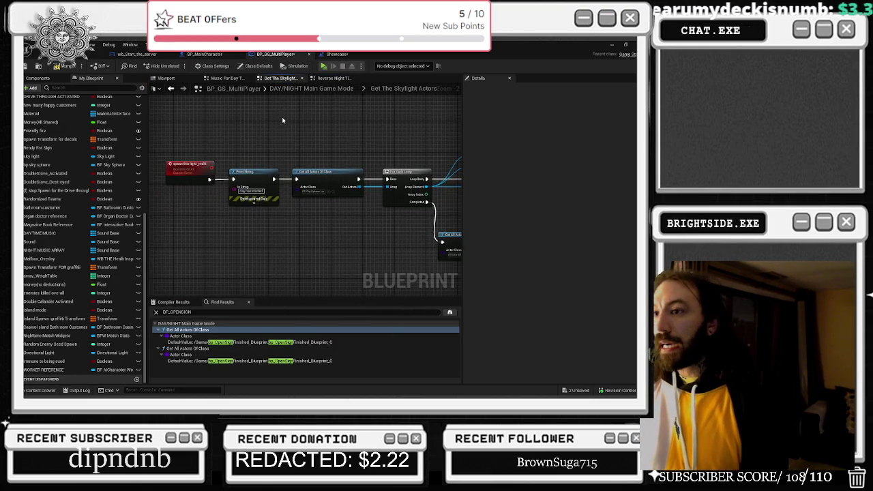
left_click(228, 77)
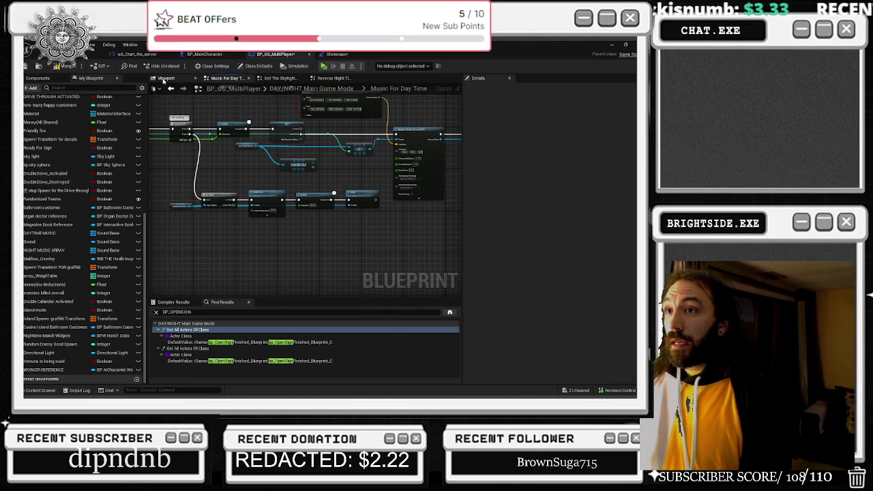
left_click(166, 79)
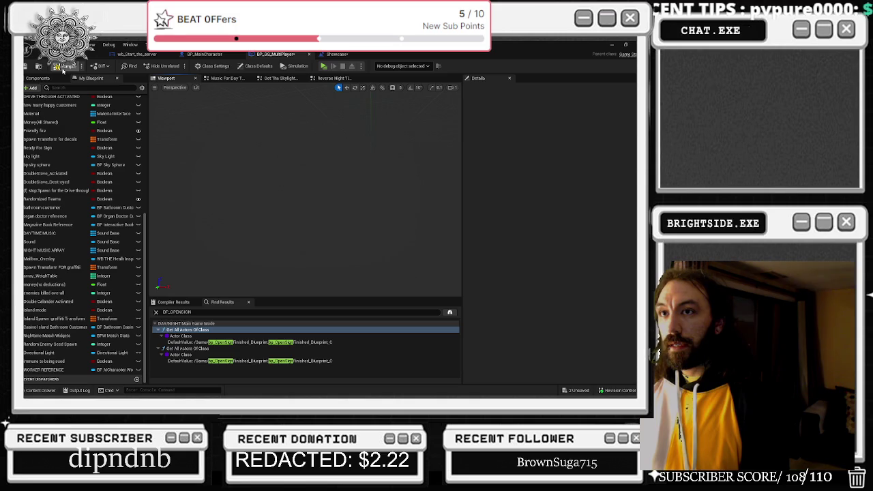
Compile the blueprint and jump to the day/night trigger event in DAY/NIGHT Main Game Mode.
left_click(60, 66)
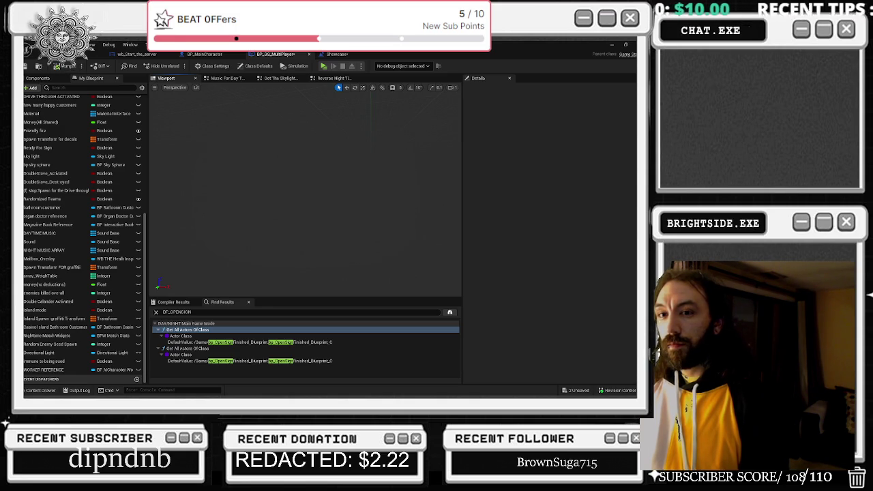
double_click(187, 323)
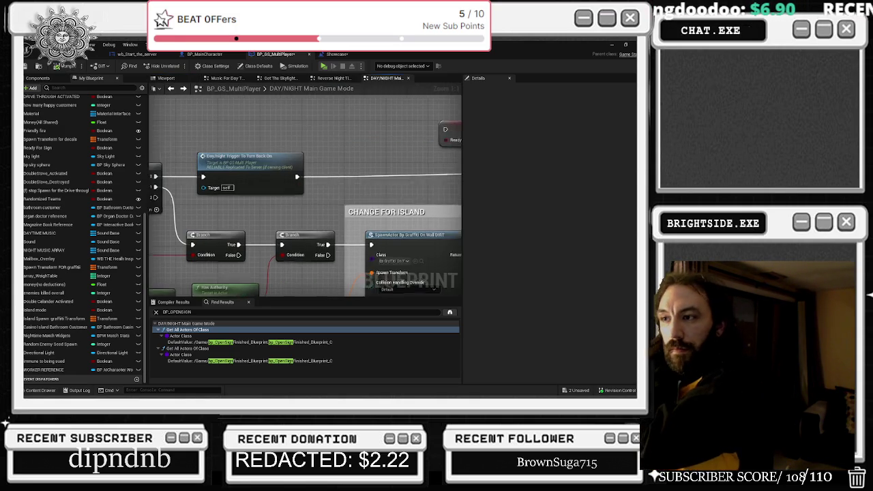
left_click(295, 117)
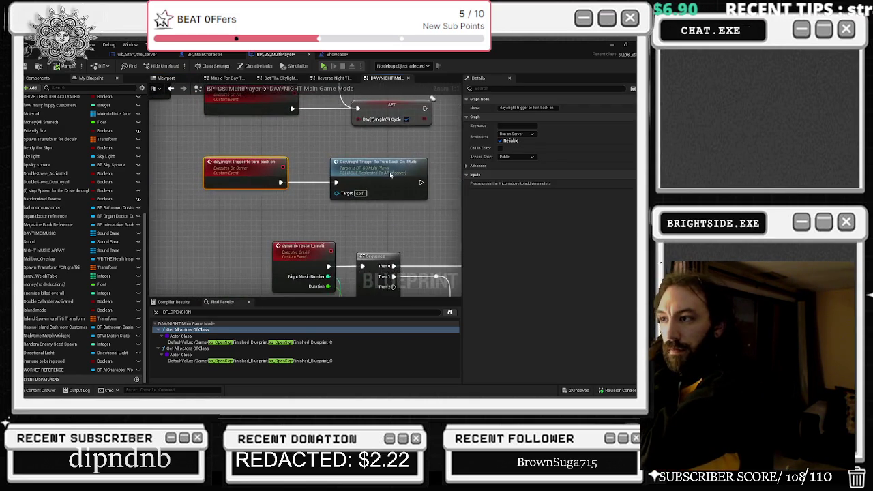
Survey the interact event area and move the Has Authority node up beside the Branch.
mouse_move(332, 159)
left_mouse_down()
mouse_move(283, 183)
mouse_move(217, 136)
left_mouse_up()
scroll(296, 209, "down", 3)
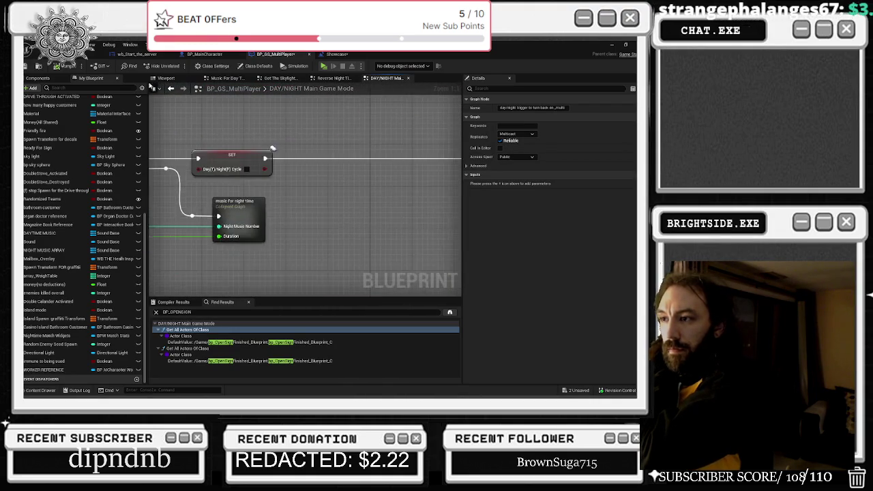
scroll(171, 207, "up", 2)
left_click_drag(277, 179, 339, 209)
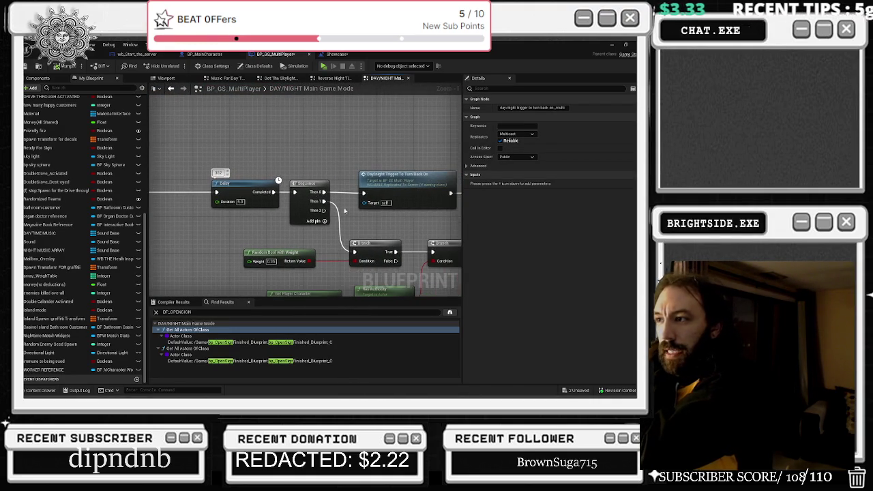
mouse_move(322, 242)
left_mouse_down()
mouse_move(309, 222)
mouse_move(178, 187)
mouse_move(188, 243)
mouse_move(158, 204)
mouse_move(140, 143)
left_mouse_up()
mouse_move(164, 205)
left_mouse_down()
mouse_move(164, 218)
mouse_move(191, 137)
mouse_move(199, 156)
mouse_move(198, 142)
mouse_move(367, 230)
mouse_move(328, 241)
mouse_move(354, 204)
mouse_move(231, 239)
mouse_move(231, 224)
mouse_move(223, 224)
left_mouse_up()
left_click_drag(295, 219, 309, 197)
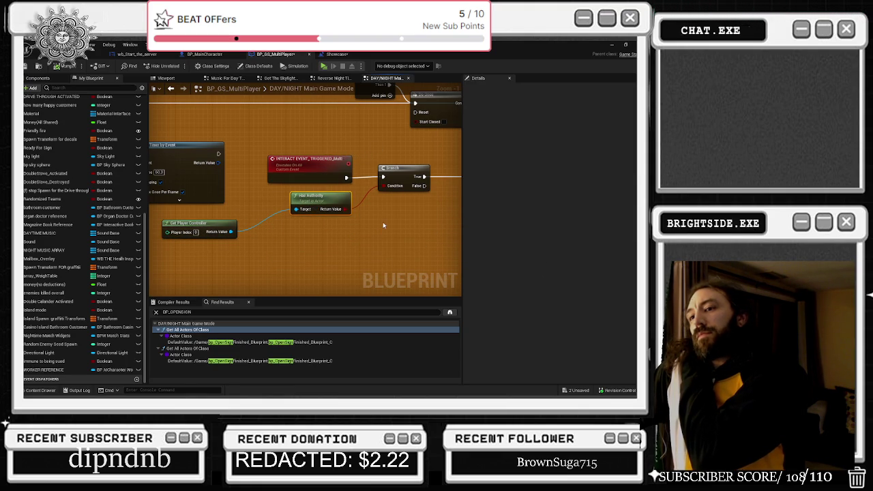
scroll(384, 221, "down", 6)
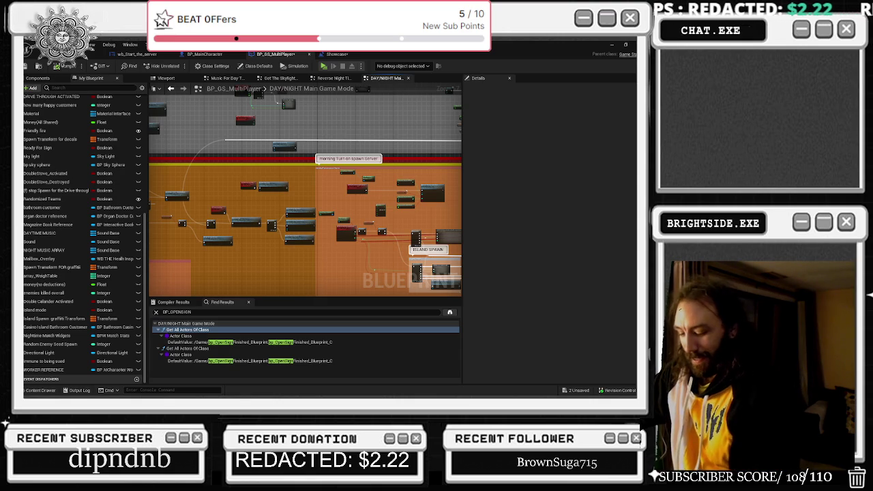
Start the background music and raise its volume.
key("XF86AudioPlay")
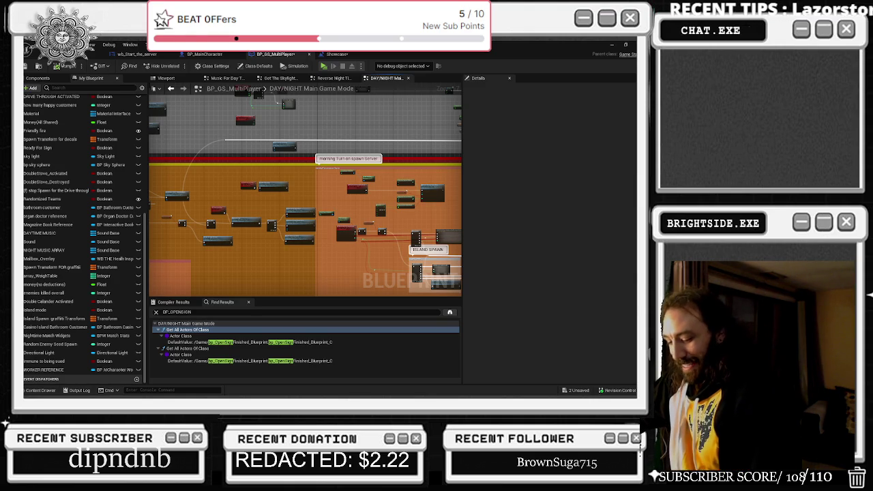
key("XF86AudioRaiseVolume")
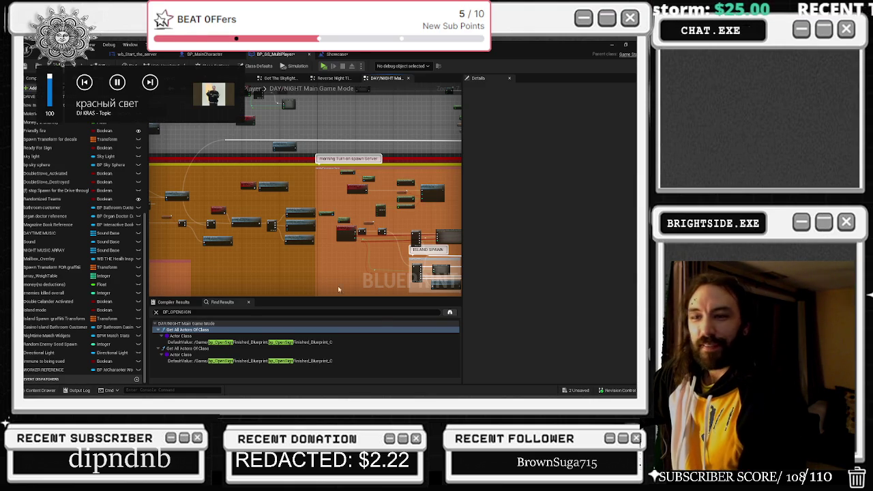
scroll(325, 213, "up", 5)
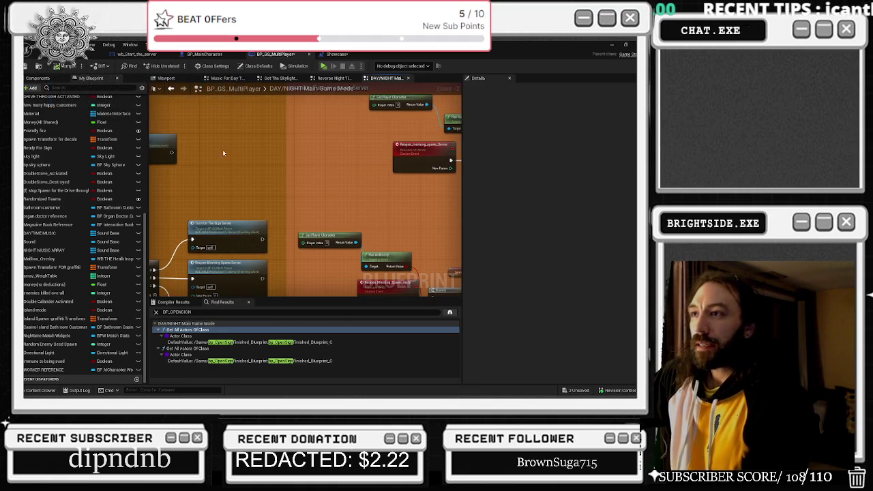
Return to the editor, inspect the Server_openShop event, and go back to the day/night trigger events.
key("alt+Tab")
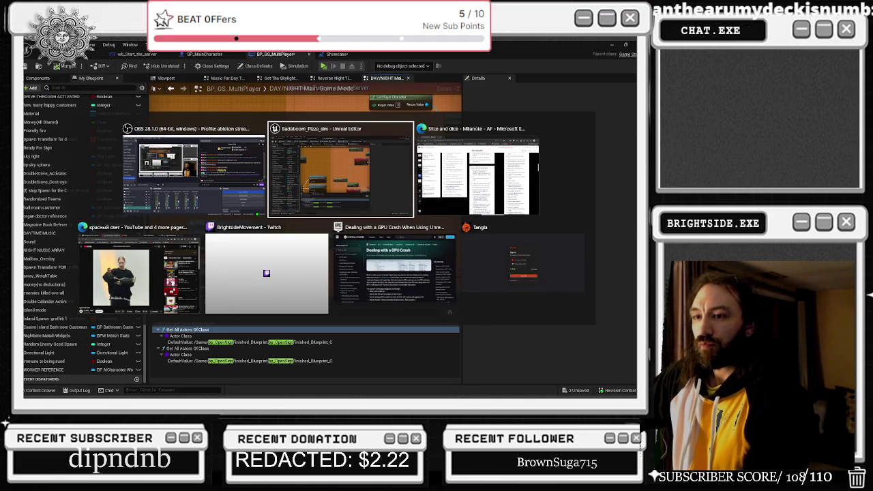
left_click(369, 109)
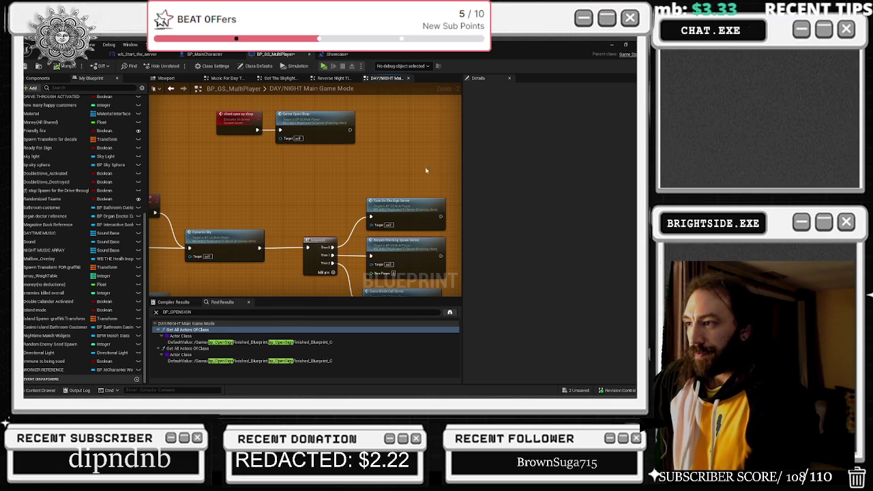
left_click(266, 189)
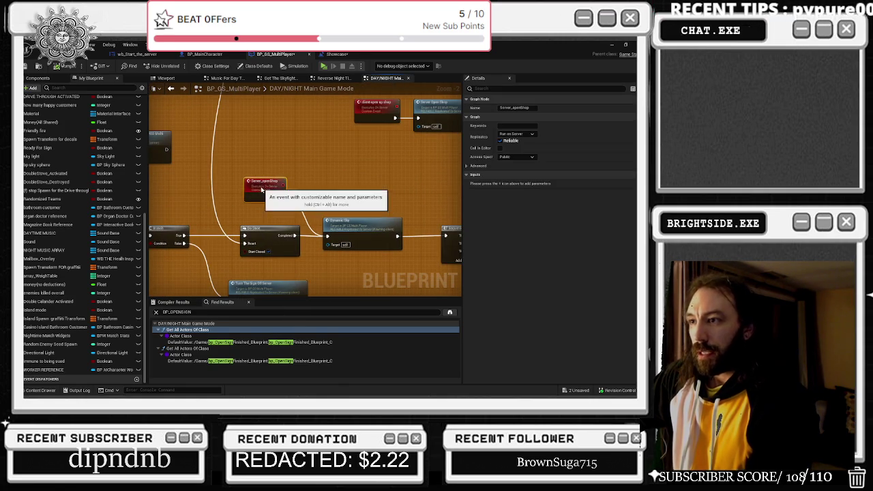
mouse_move(349, 188)
left_mouse_down()
mouse_move(317, 178)
mouse_move(451, 157)
mouse_move(363, 262)
mouse_move(284, 138)
left_mouse_up()
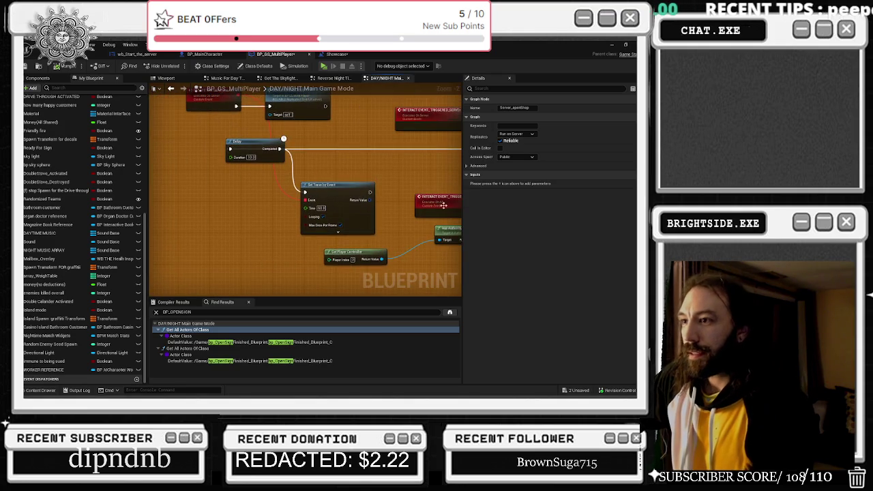
left_click(171, 90)
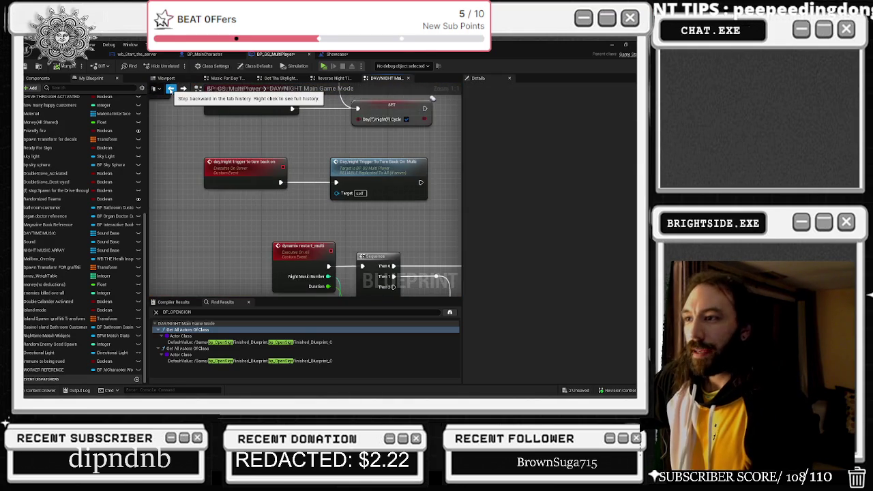
Follow the Day/Night Trigger To Turn Back On Multi call to its event and survey nearby Delay and Sequence nodes.
left_click_drag(368, 173, 329, 168)
left_click(332, 171)
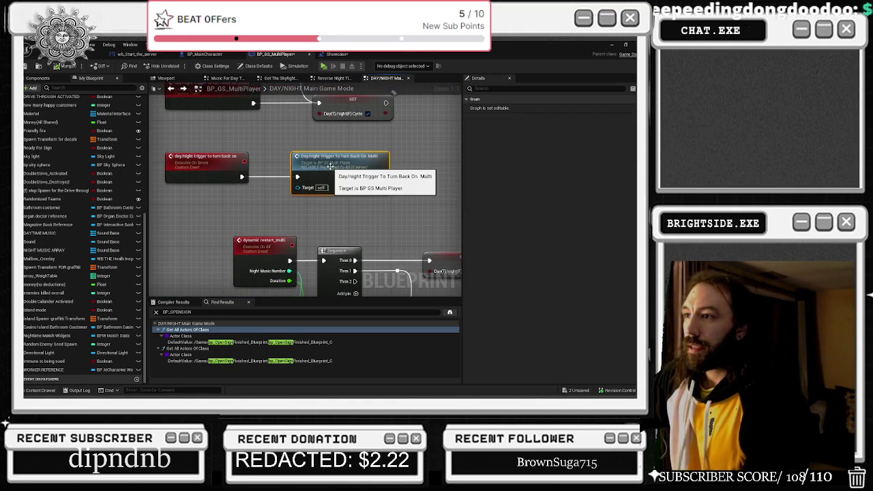
double_click(332, 170)
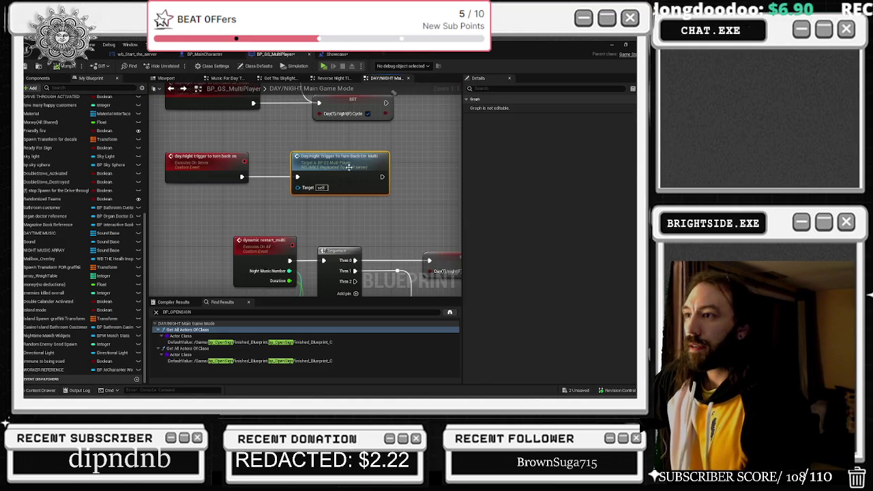
left_click_drag(348, 165, 409, 225)
scroll(307, 191, "down", 3)
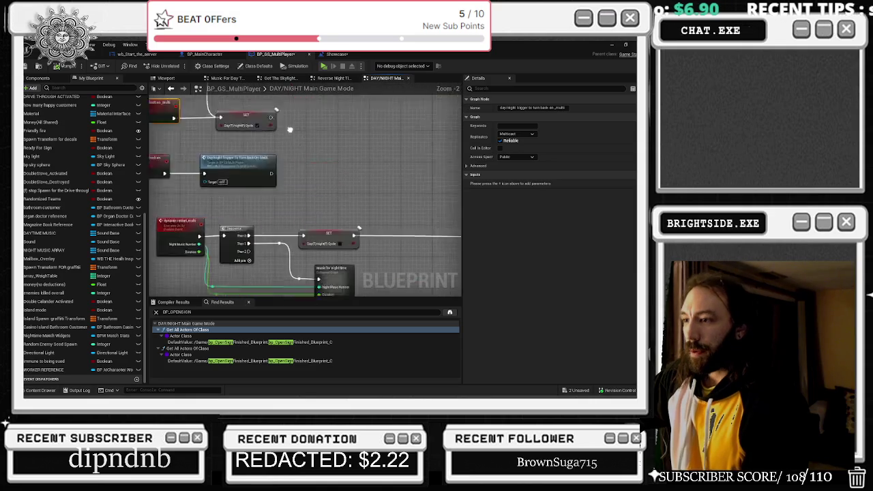
scroll(306, 163, "up", 1)
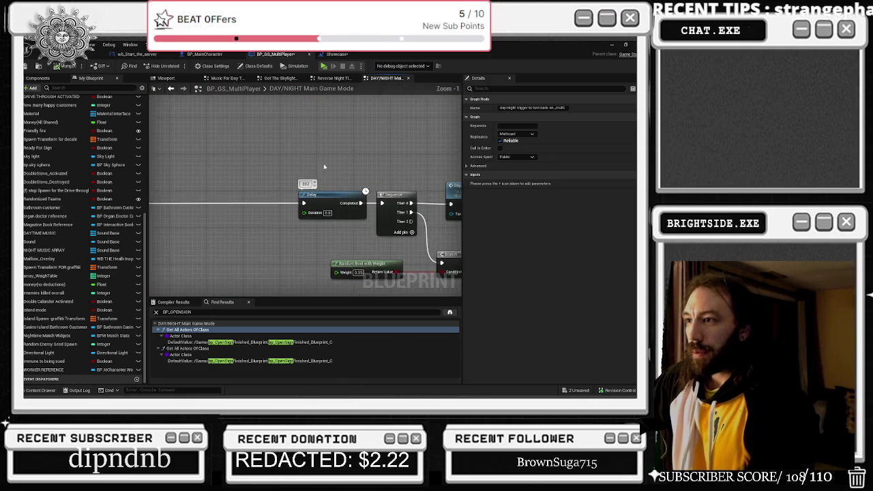
left_click_drag(306, 163, 234, 143)
left_click(362, 167)
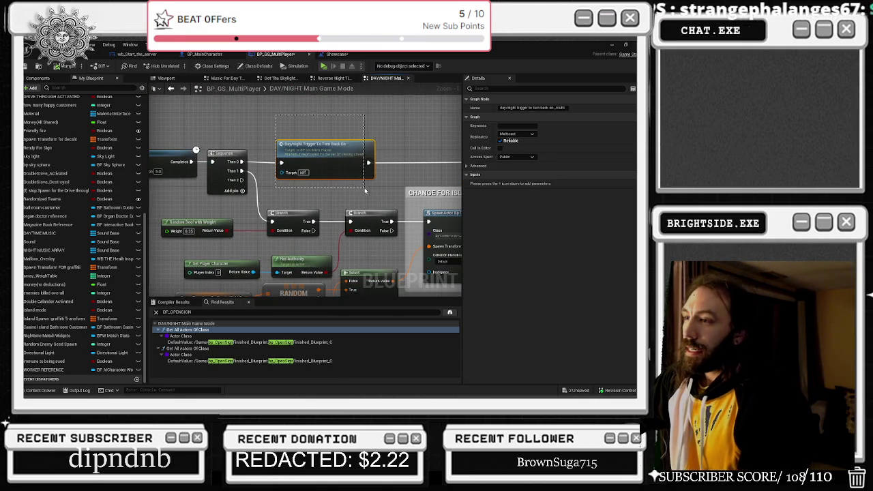
left_click_drag(390, 184, 591, 142)
Jump to the day/night trigger custom event, look around its SET node, then return to the level viewport.
mouse_move(305, 163)
left_mouse_down()
mouse_move(293, 287)
mouse_move(273, 204)
mouse_move(259, 286)
mouse_move(246, 150)
mouse_move(287, 205)
mouse_move(320, 178)
mouse_move(334, 225)
mouse_move(349, 203)
left_mouse_up()
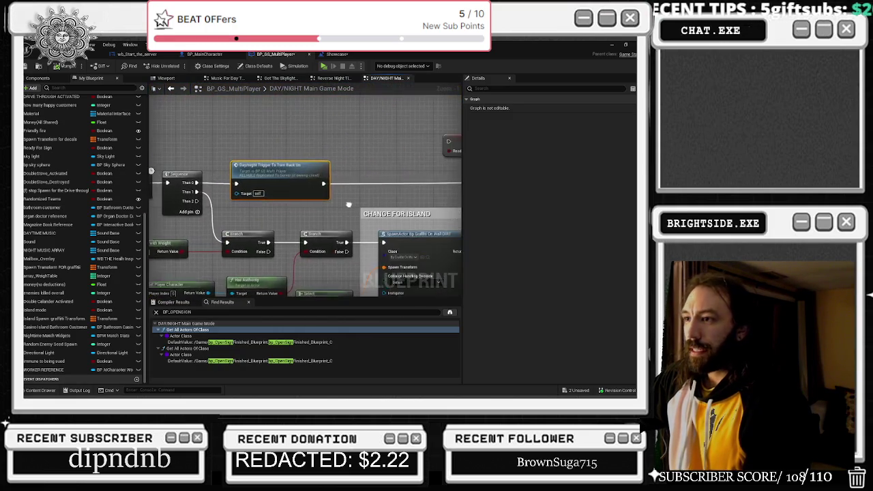
double_click(283, 168)
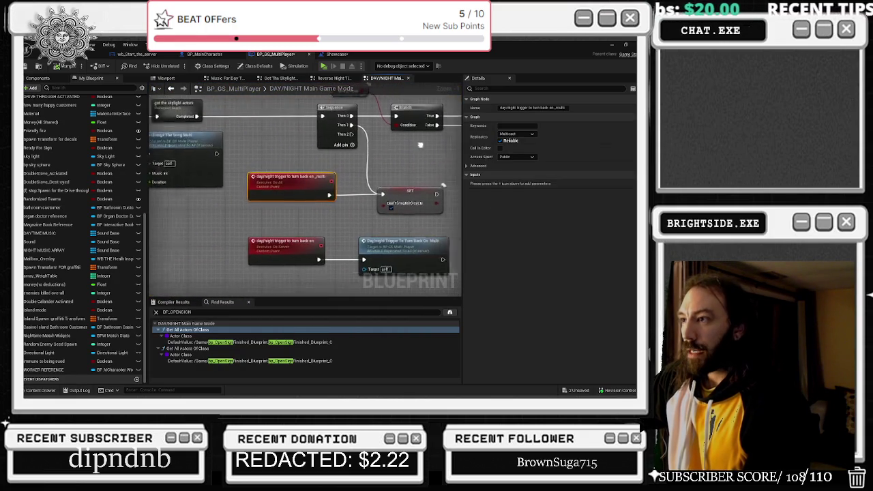
mouse_move(310, 164)
left_mouse_down()
mouse_move(392, 216)
mouse_move(436, 217)
left_mouse_up()
scroll(437, 218, "down", 1)
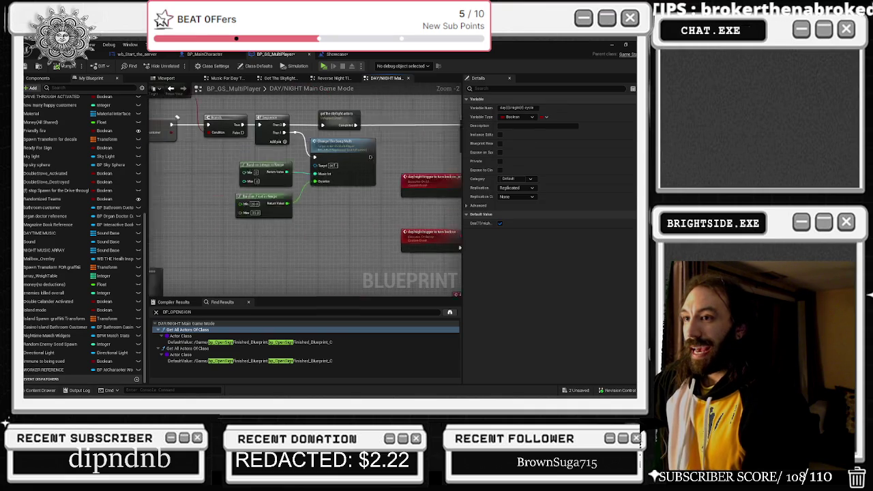
mouse_move(232, 120)
left_mouse_down()
mouse_move(375, 190)
mouse_move(423, 200)
mouse_move(217, 217)
left_mouse_up()
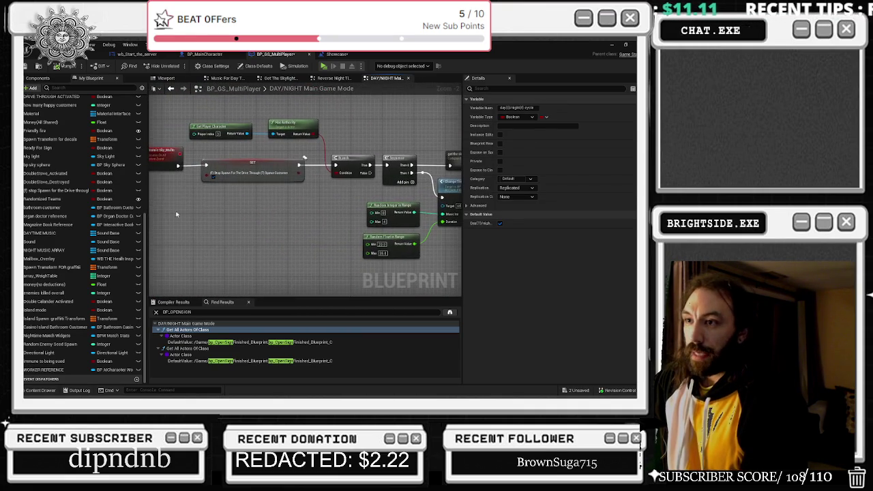
mouse_move(327, 259)
left_mouse_down()
mouse_move(370, 148)
mouse_move(326, 130)
mouse_move(320, 157)
mouse_move(235, 143)
left_mouse_up()
scroll(314, 150, "down", 1)
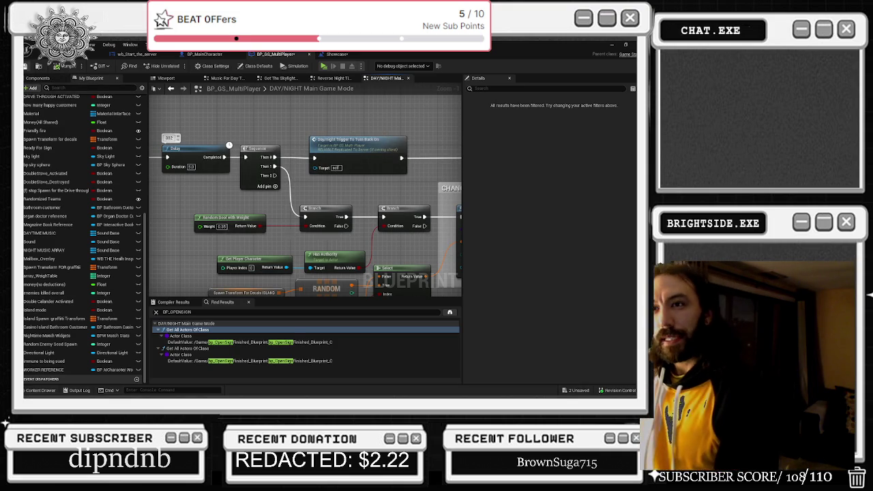
left_click(136, 54)
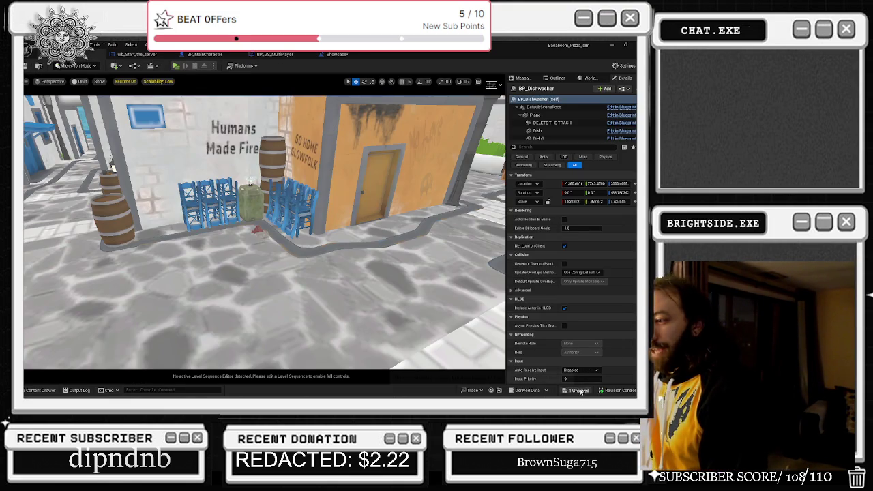
Save all modified content with Ctrl+Shift+S, confirming the save.
key("ctrl+shift+s")
key("Return")
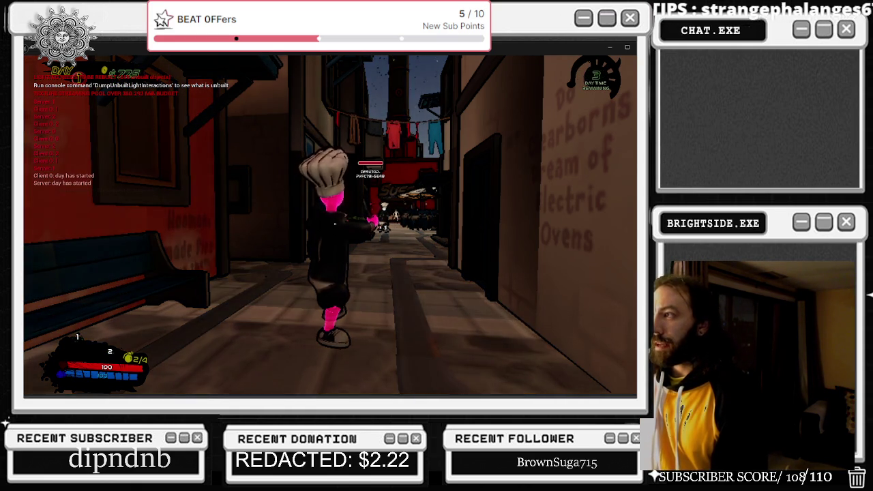
Walk the chef down the alley onto the burger joint's patio and attack a nearby customer.
key("w")
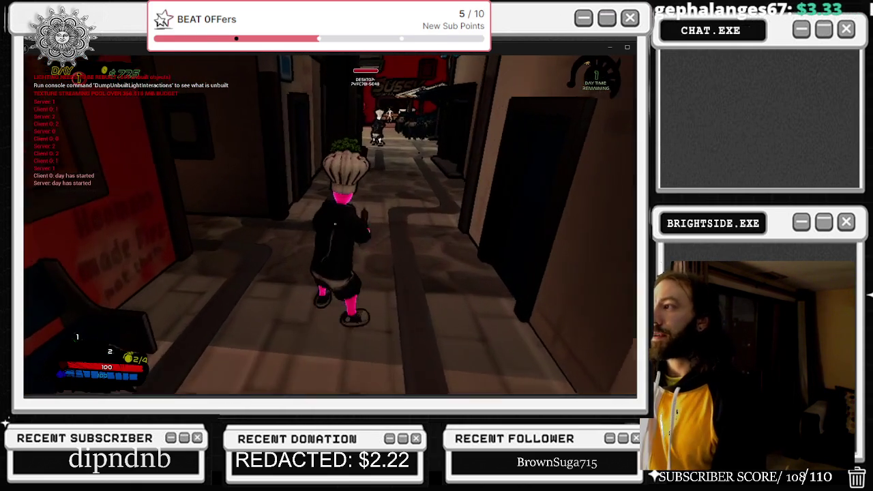
key("w")
key("w")
key("w")
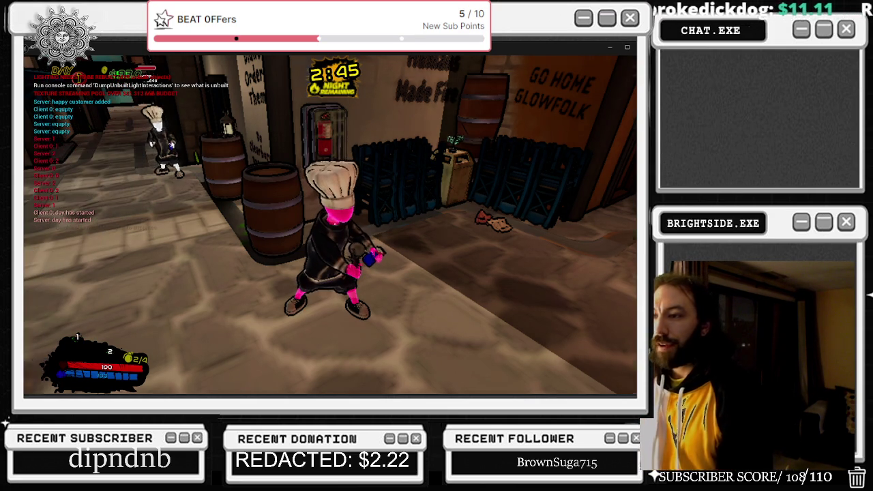
key("w")
key("w")
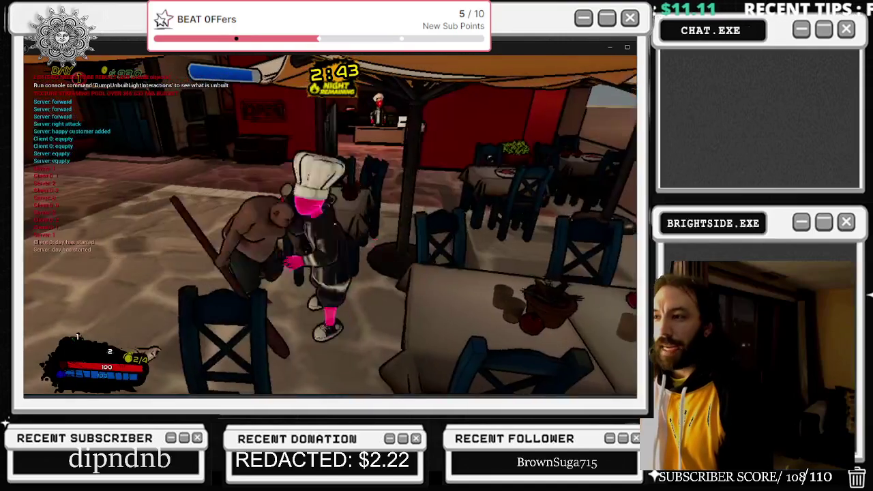
left_click(335, 224)
left_click(335, 224)
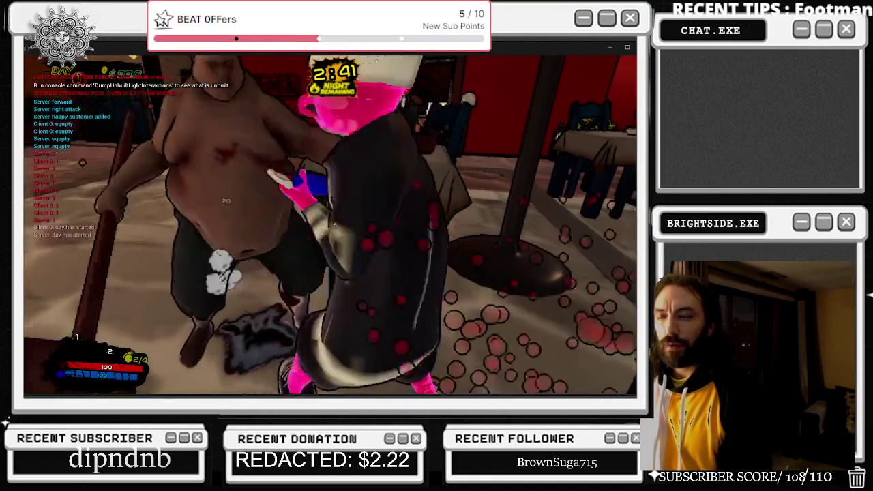
key("w")
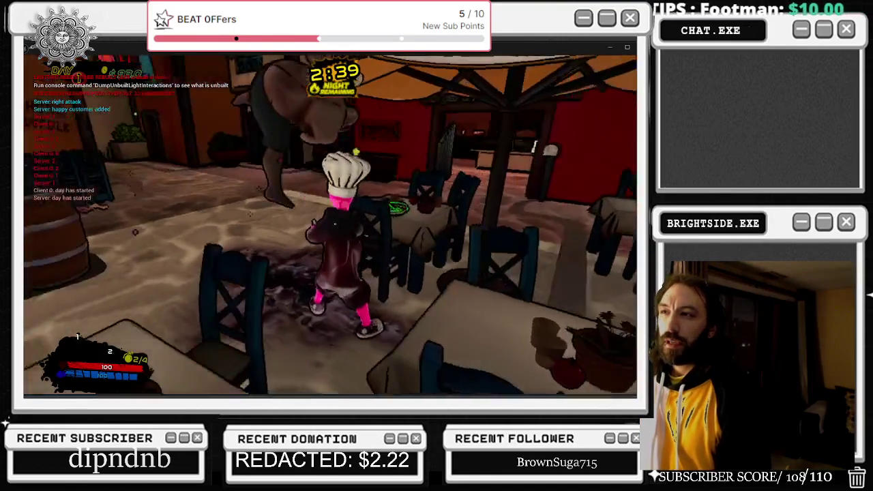
Switch back from the game preview to the Unreal Editor window.
key("alt+Tab")
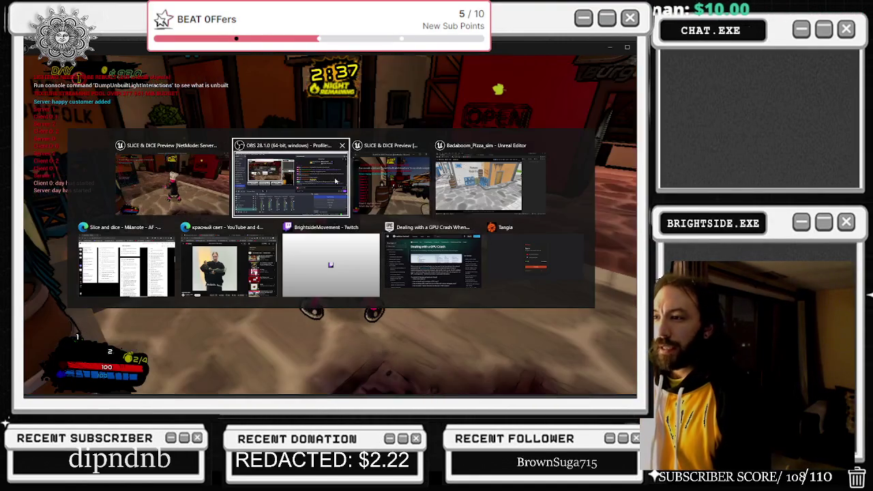
key("alt+Tab")
key("Tab")
key("Tab")
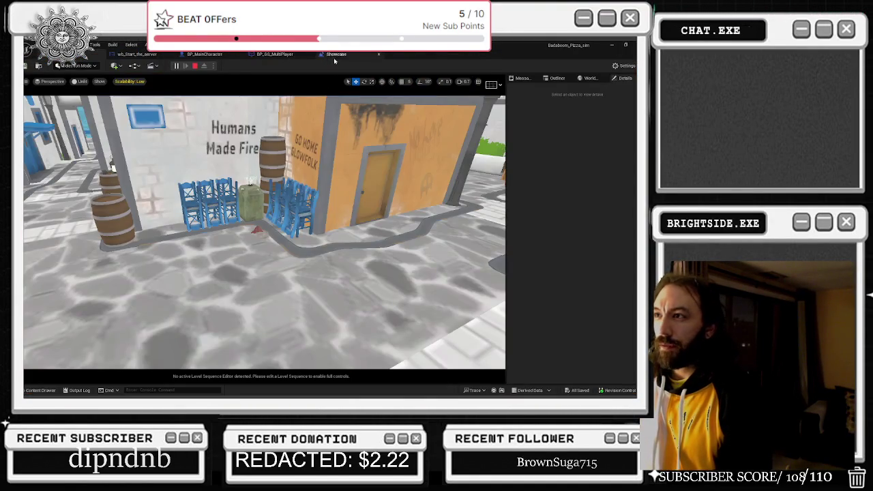
Zoom onto the Delay node in BP_GS_MultiPlayer's day/night graph, then return to the game preview.
left_click(336, 54)
left_click(275, 54)
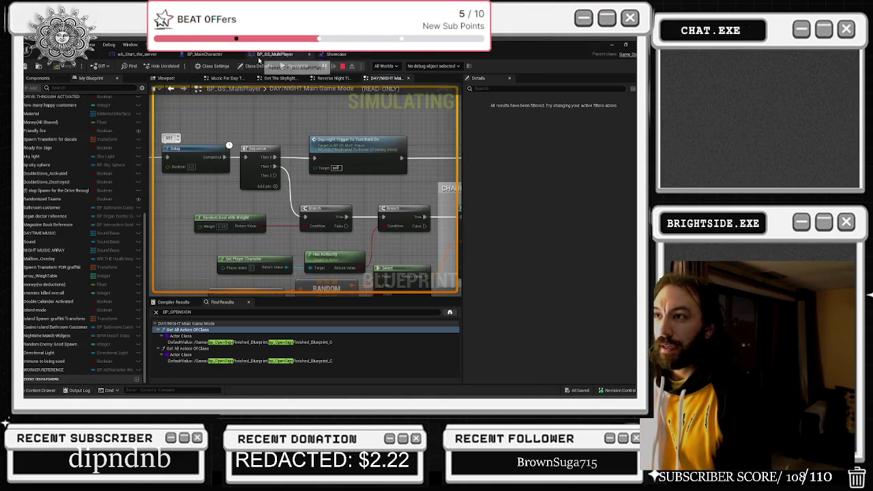
scroll(175, 147, "up", 1)
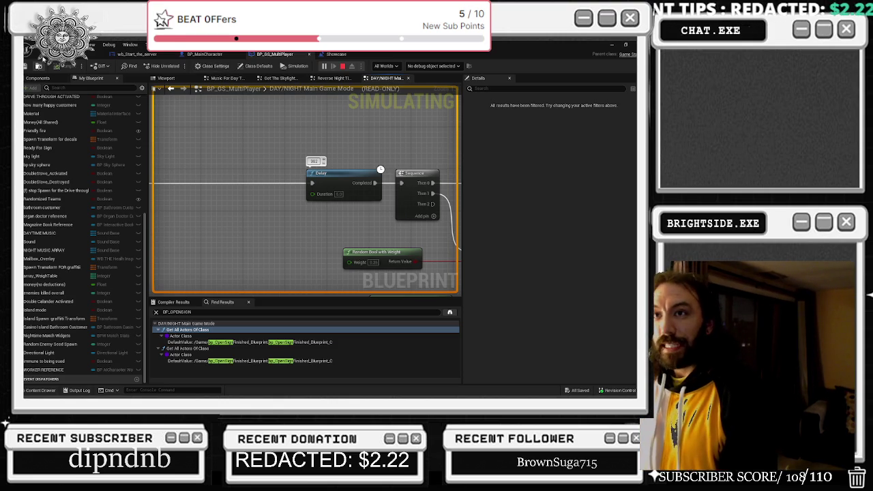
key("alt+Tab")
left_click(428, 184)
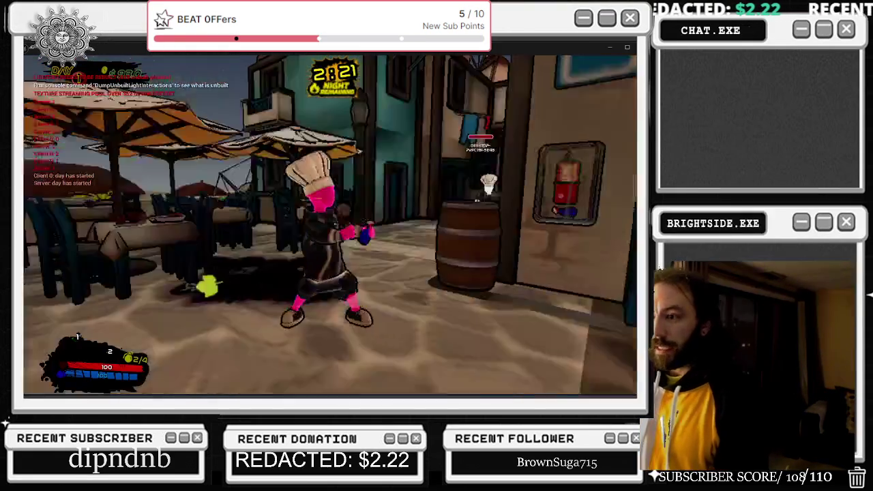
Walk the chef to the front of the SUSSY burger joint as the night timer reaches 2:05.
key("w")
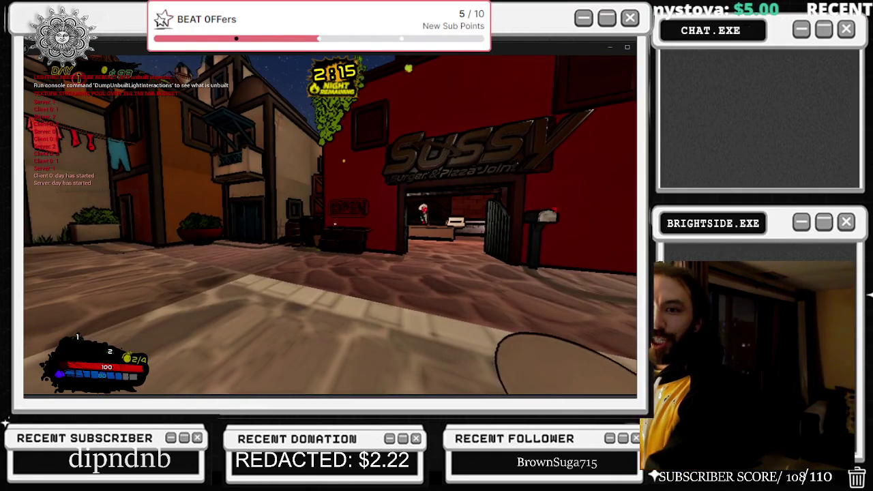
mouse_move(335, 224)
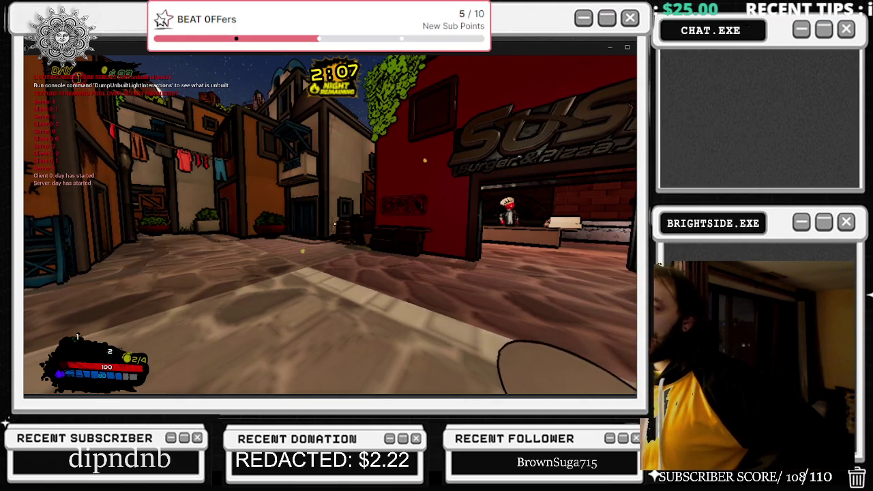
key("alt+Tab")
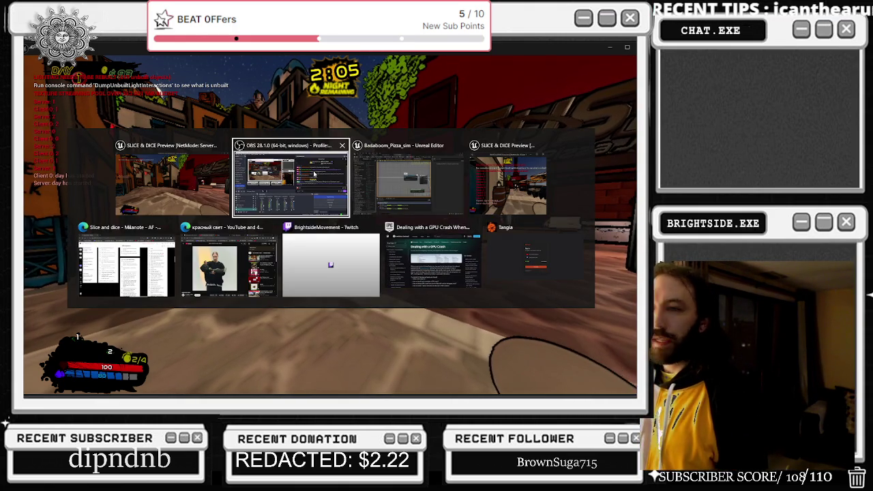
left_click(362, 166)
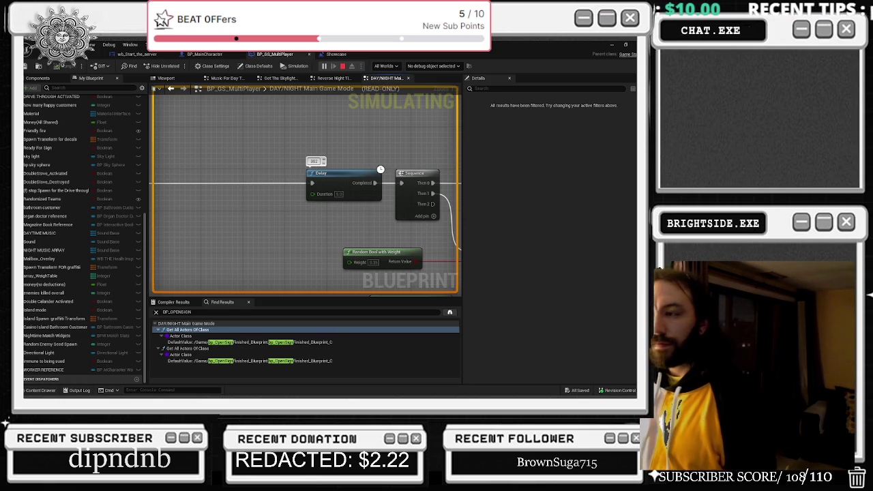
key("alt+Tab")
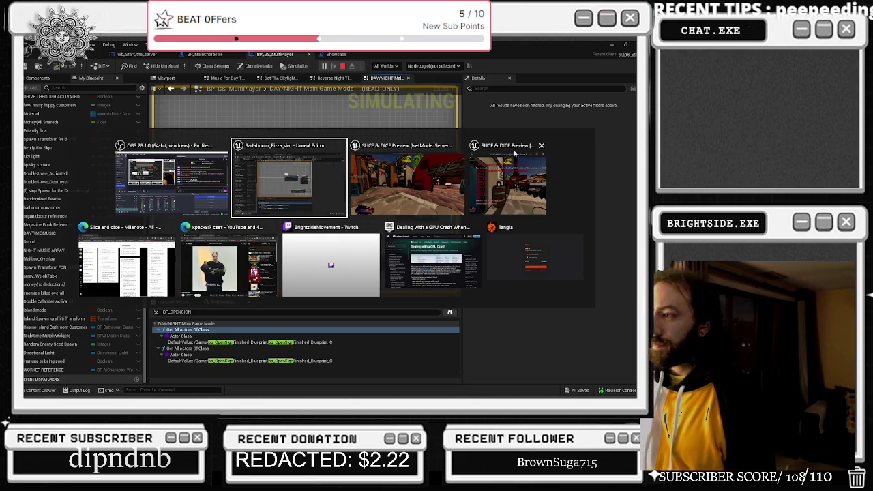
left_click(516, 156)
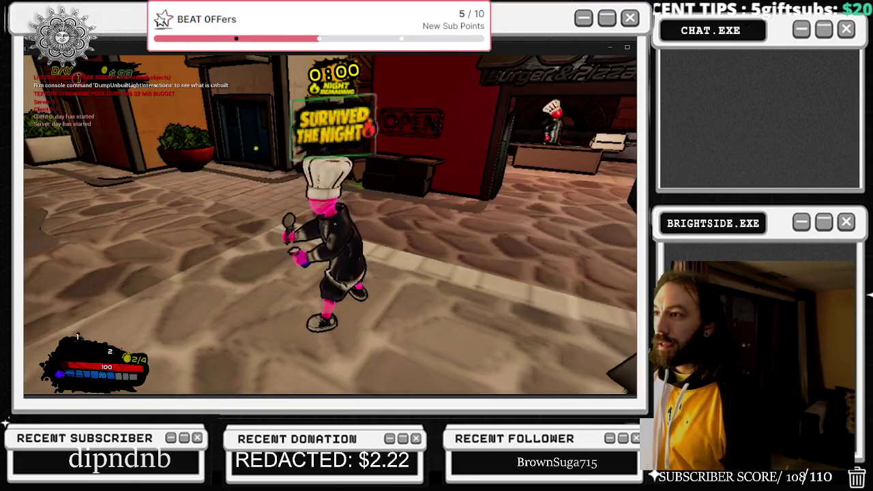
Move the chef back and forth around the shop counter by the OPEN sign.
key("w")
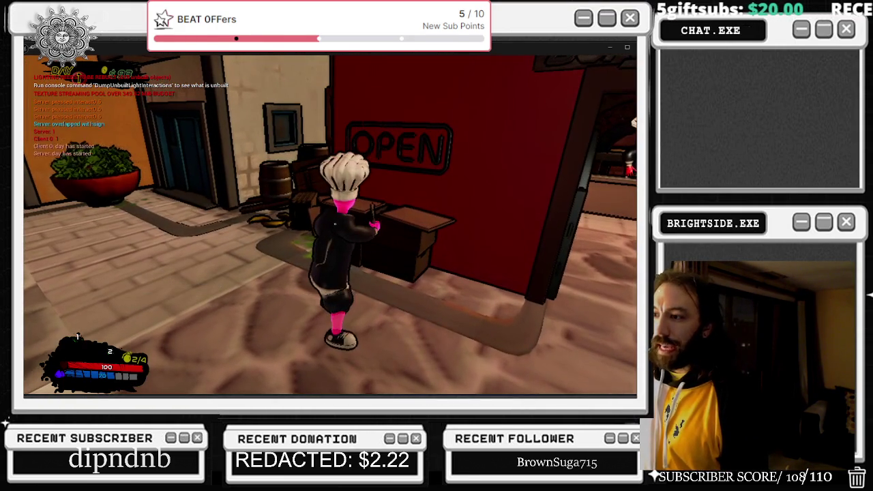
key("s")
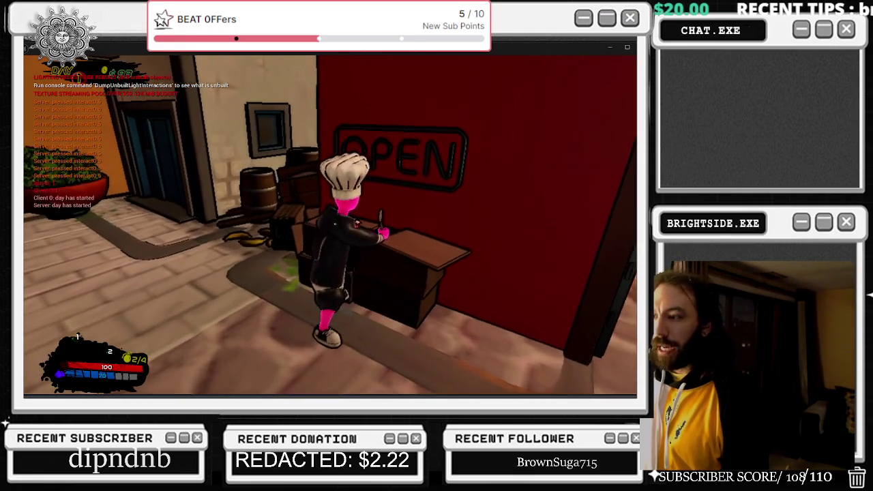
key("w")
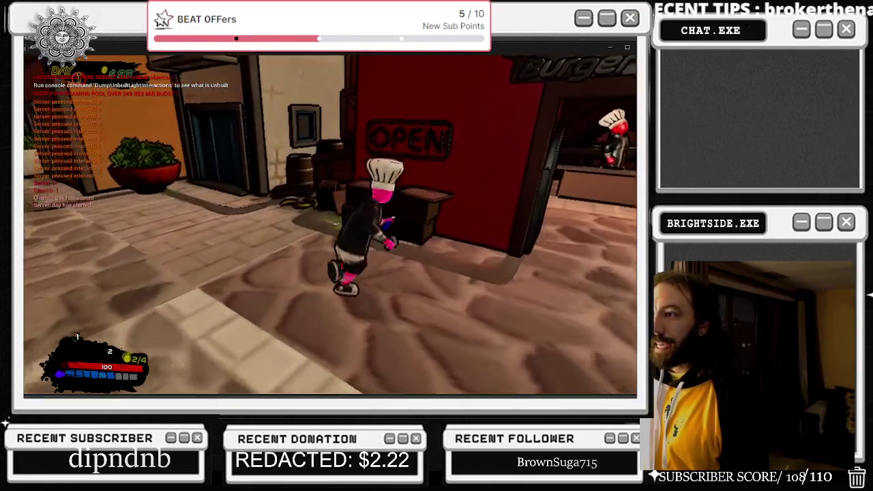
key("e")
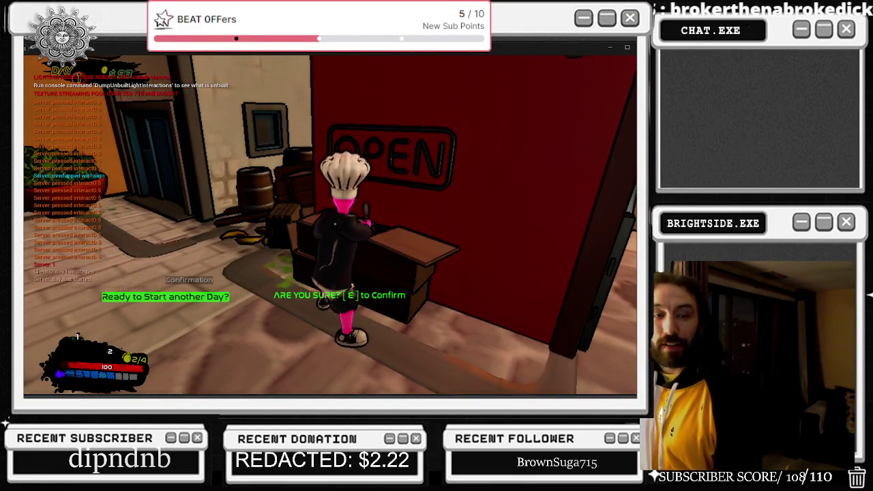
key("s")
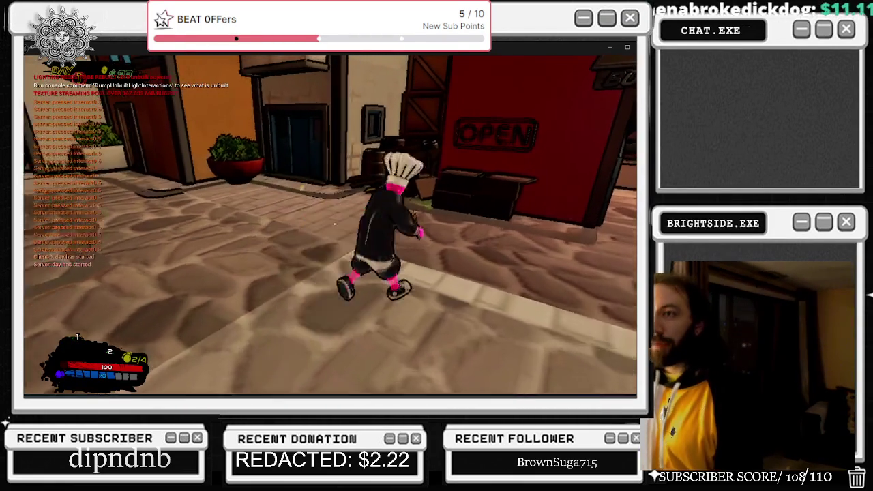
key("w")
key("e")
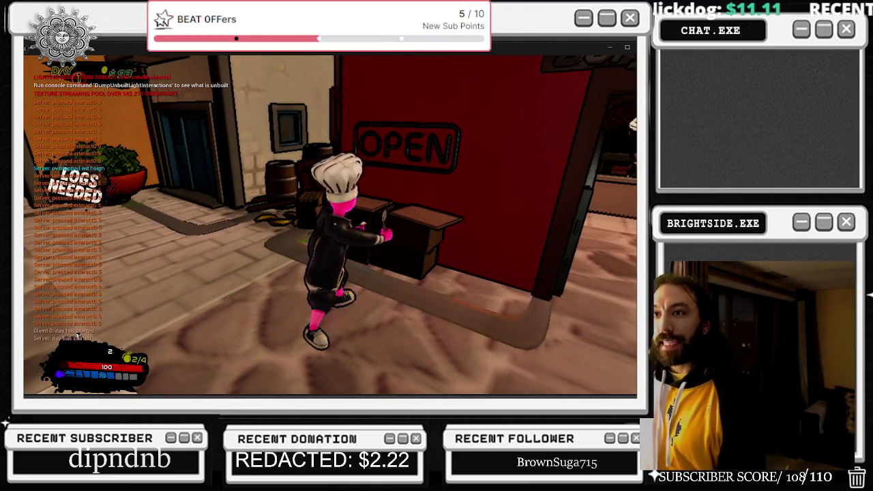
key("s")
key("w")
Reach the counter's start-day prompt and confirm starting another day.
key("e")
key("s")
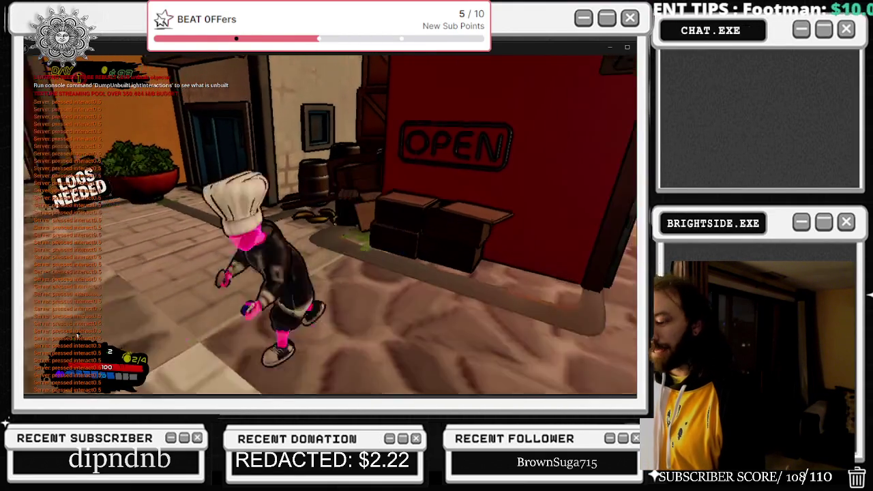
key("w")
key("e")
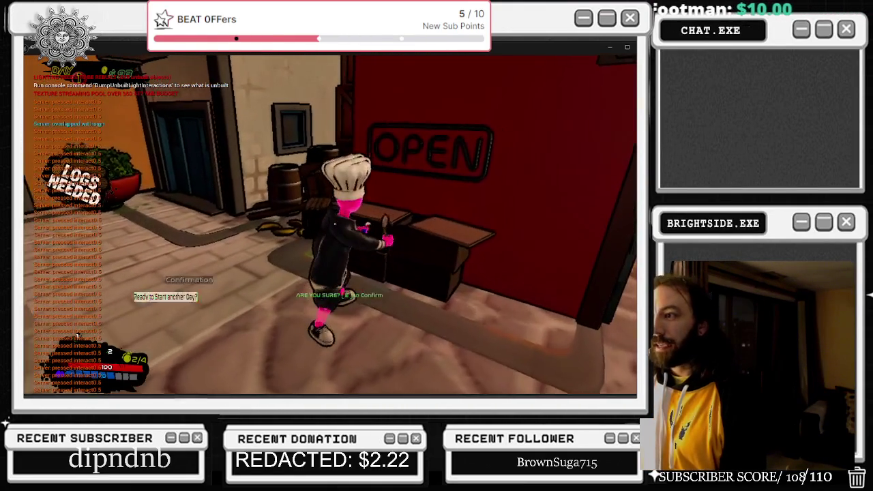
key("a")
Run the chef toward the shop front, then end the play-in-editor session.
key("w")
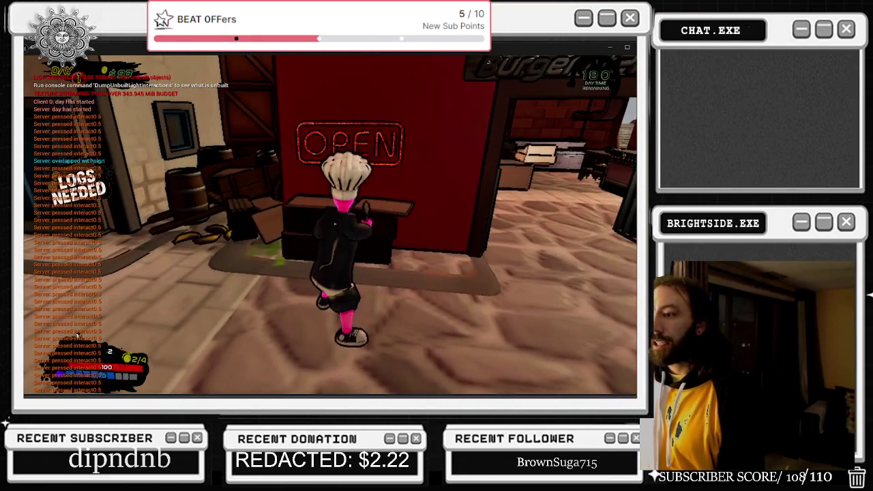
key("s")
key("s")
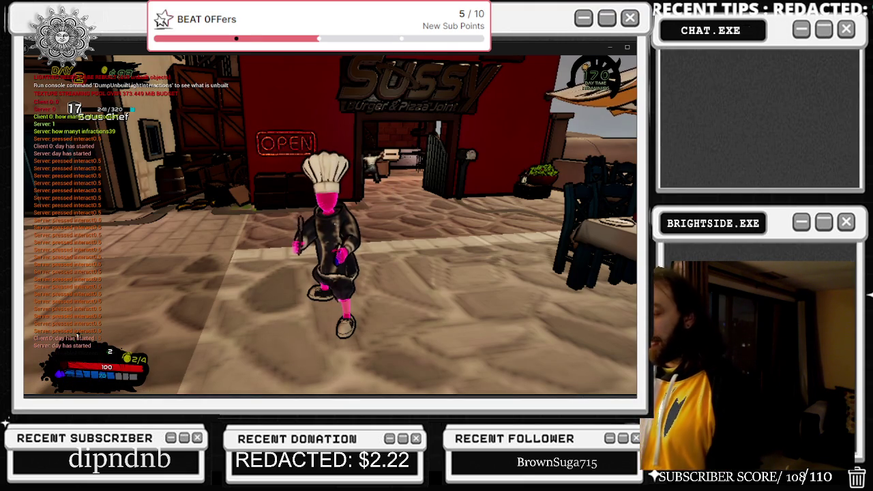
key("Escape")
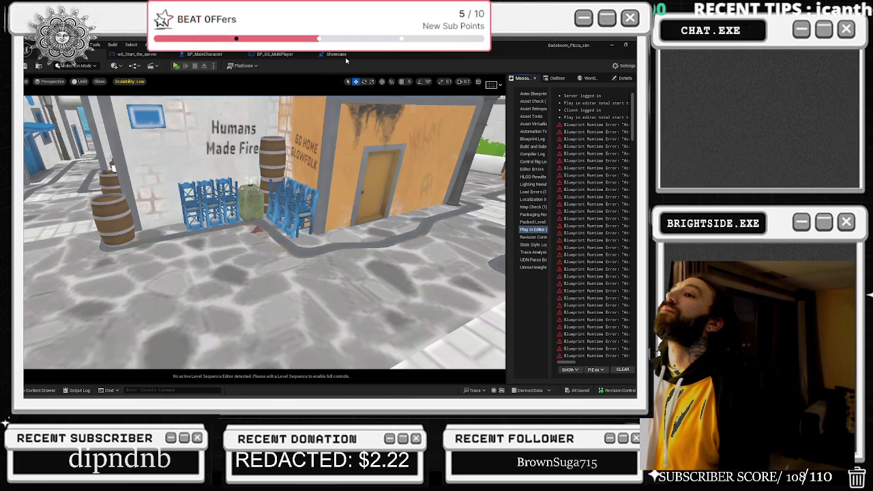
Switch to BP_GS_MultiPlayer and zoom around the DAY/NIGHT Main Game Mode graph.
left_click(344, 57)
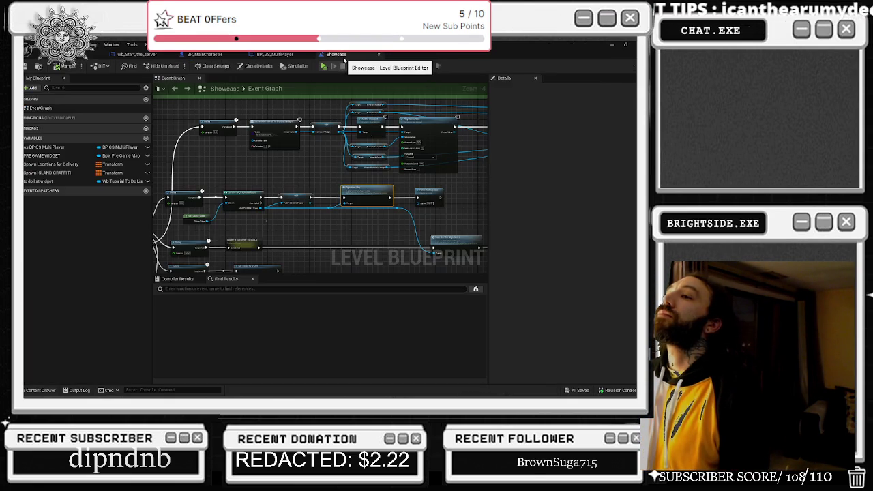
left_click(275, 54)
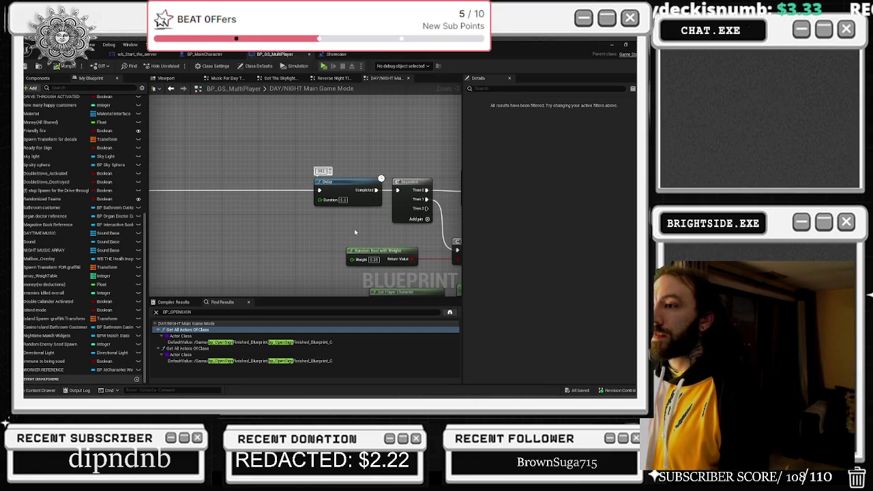
scroll(354, 229, "down", 3)
scroll(293, 224, "up", 3)
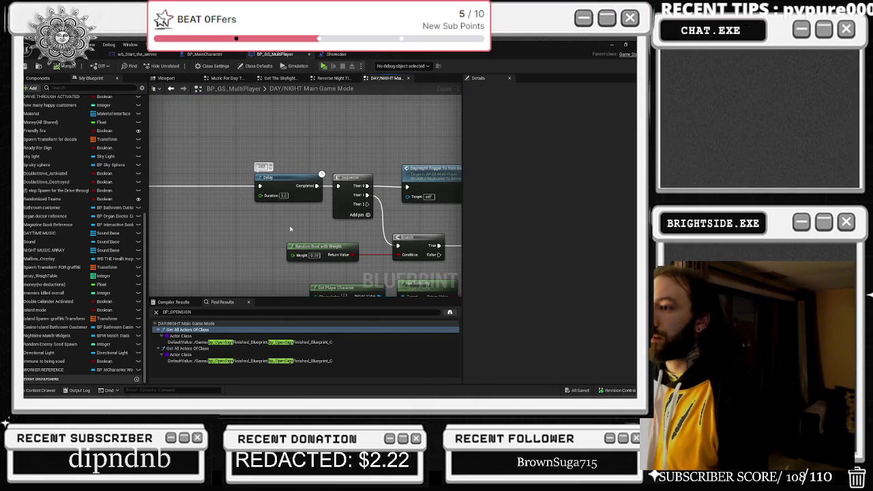
scroll(289, 229, "down", 3)
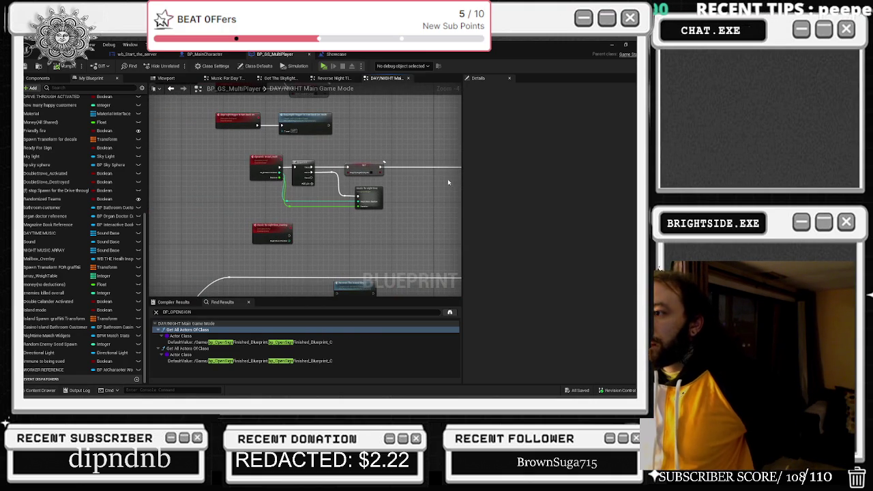
left_click_drag(440, 178, 435, 243)
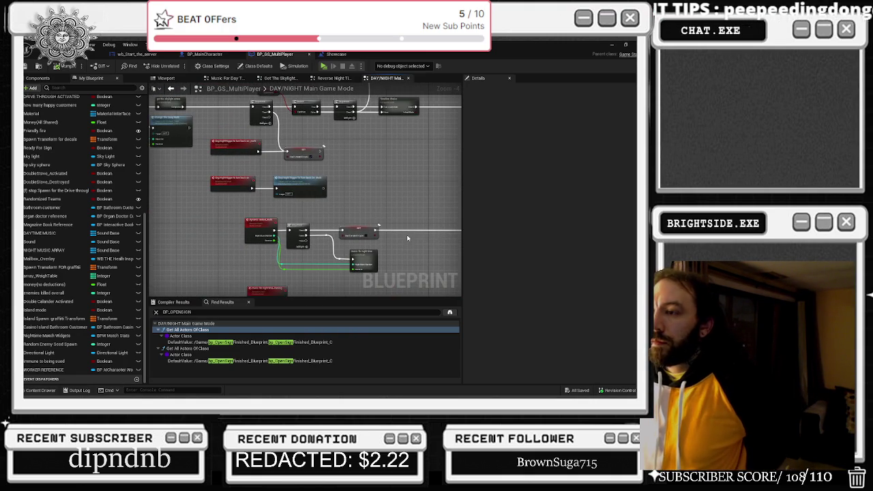
scroll(347, 169, "up", 1)
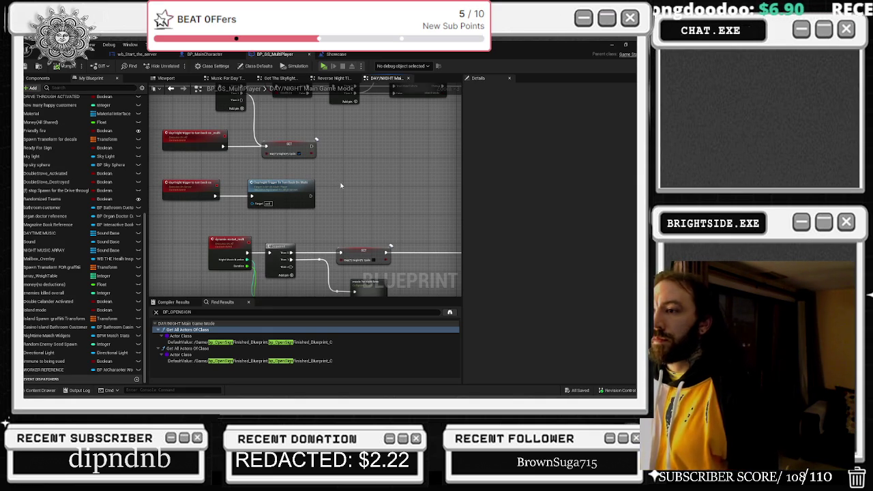
scroll(341, 186, "down", 2)
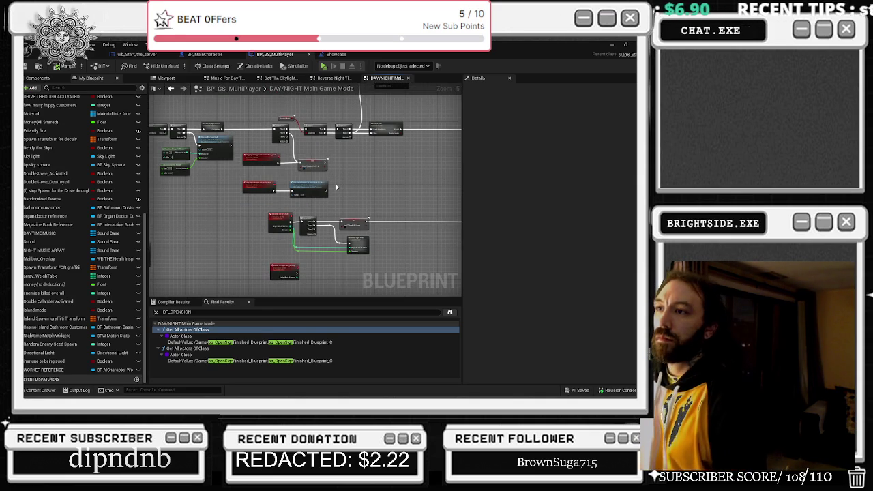
Pan the graph rightward to bring the SET and timeline choice nodes into view.
left_click_drag(294, 182, 341, 179)
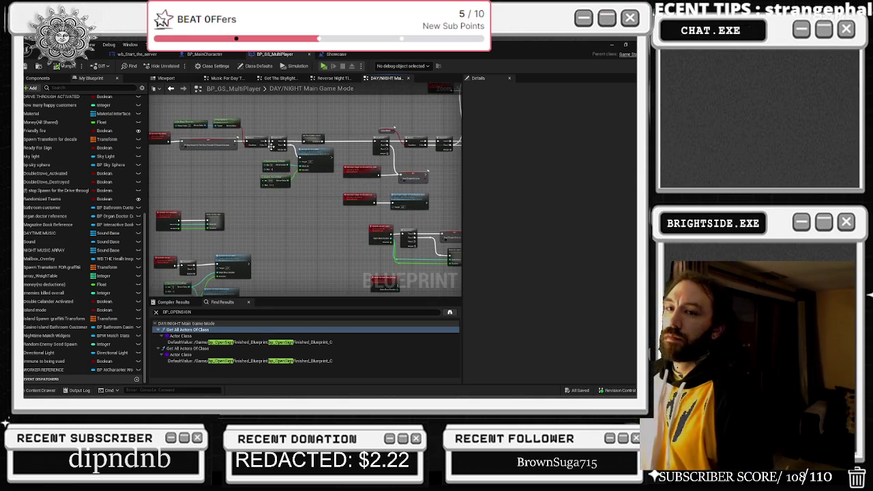
scroll(301, 212, "up", 2)
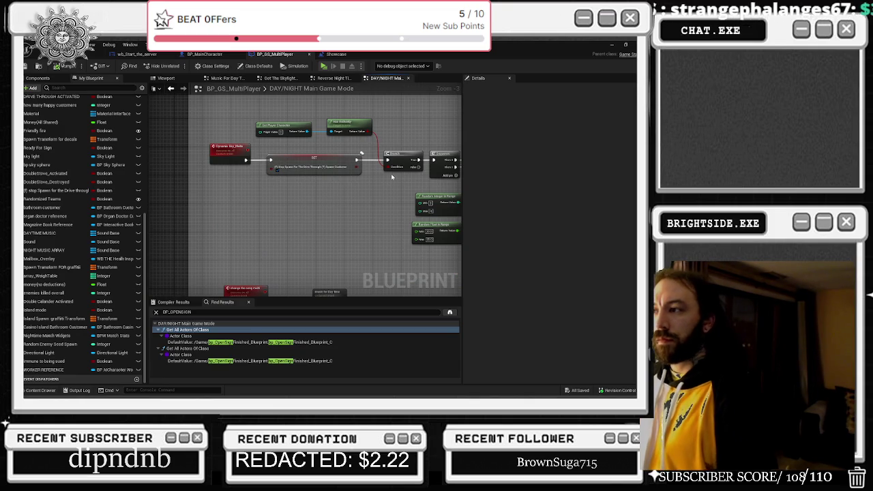
left_click_drag(403, 189, 260, 174)
left_click_drag(363, 146, 254, 139)
left_click_drag(321, 219, 223, 235)
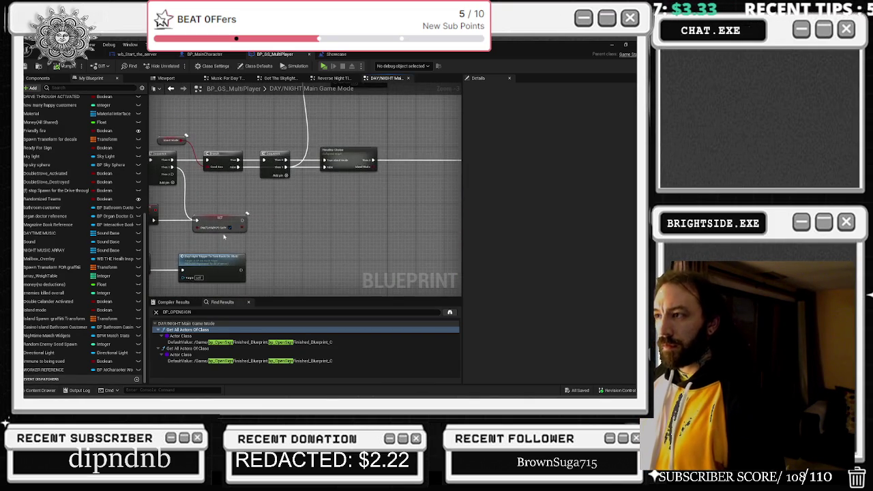
left_click_drag(377, 175, 254, 191)
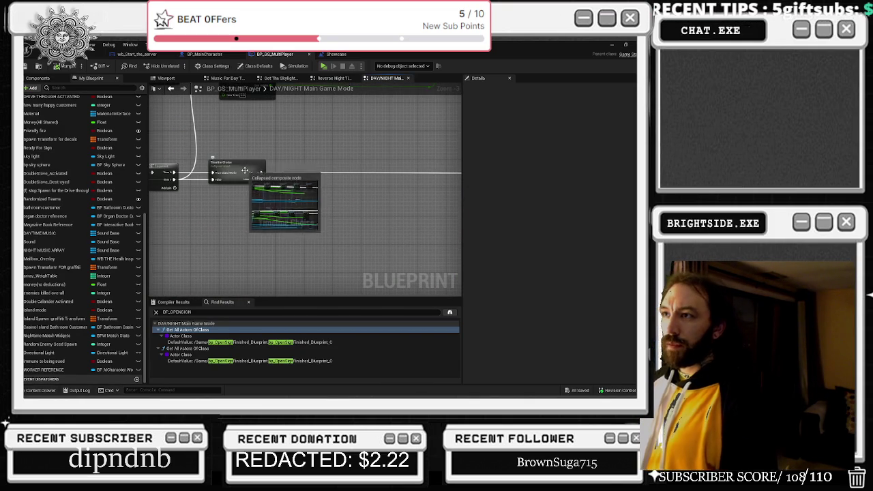
Close the Get The Skylight Actors and Music For Day Time graph tabs.
left_click(301, 78)
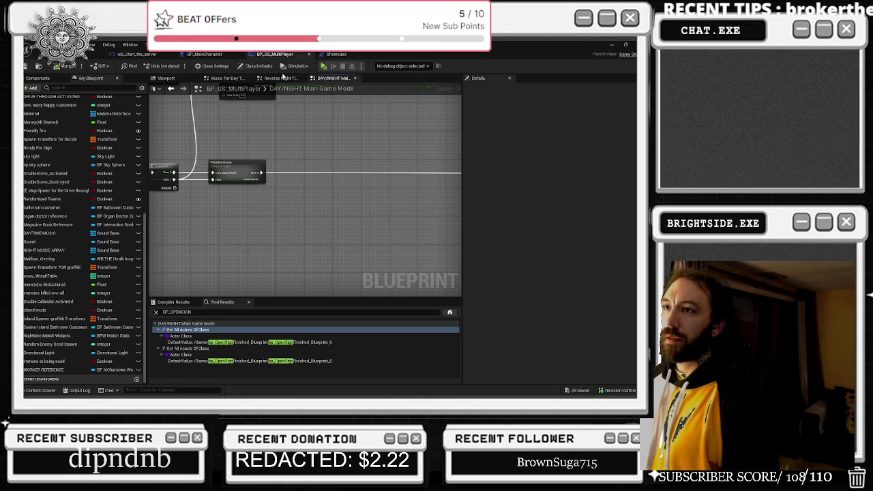
left_click(228, 79)
left_click(248, 78)
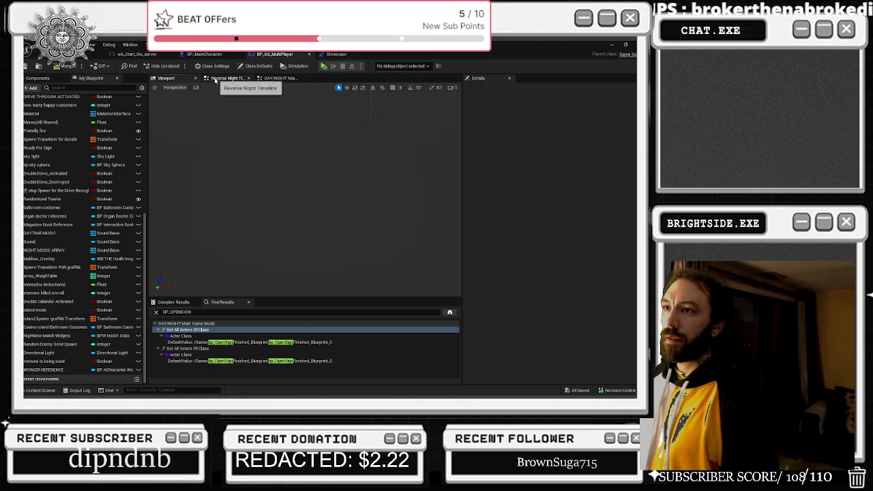
View the Reverse Night Timeline graph, then return to the main graph's timeline choice node.
left_click(242, 78)
scroll(317, 159, "down", 3)
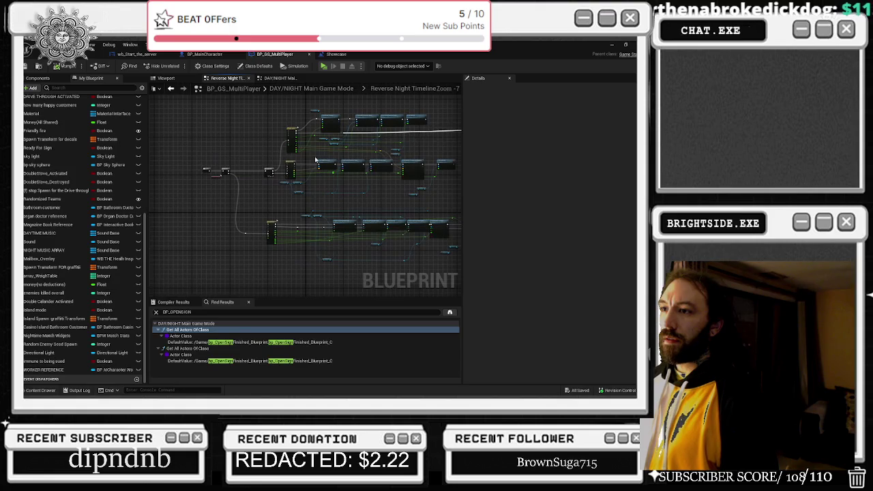
left_click(280, 79)
scroll(235, 175, "down", 2)
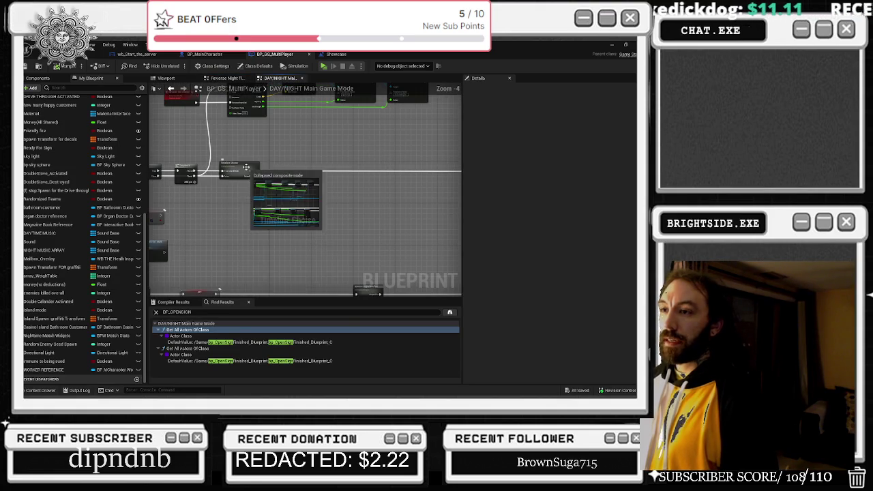
right_click(243, 163)
Search My Blueprint for 'Timeline' and open the Timeline Choise graph in a new tab.
left_click(61, 87)
type("Timeline")
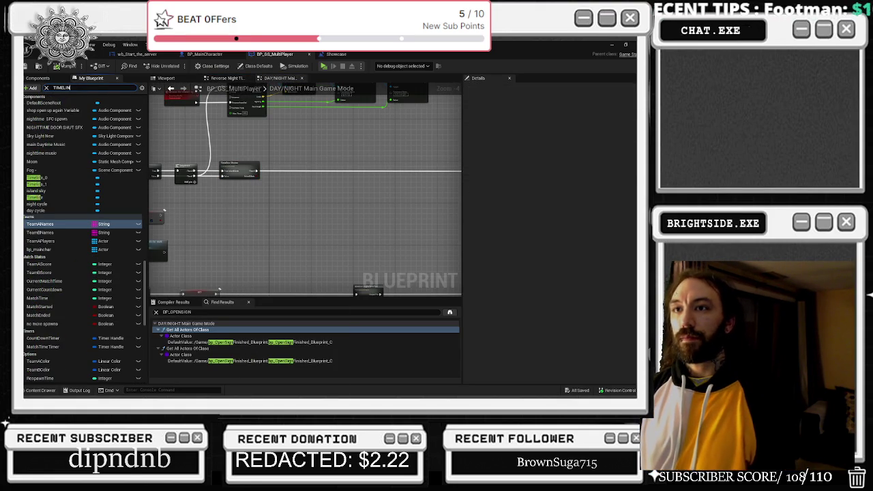
right_click(71, 116)
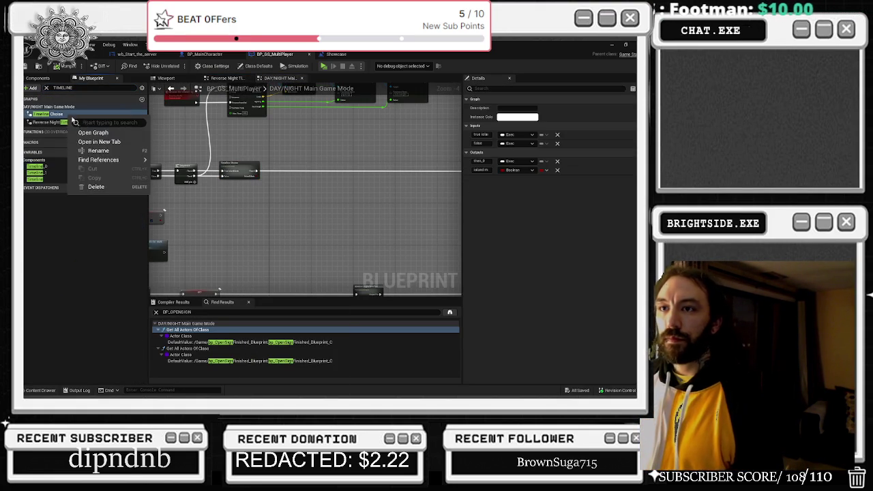
left_click(75, 140)
left_click_drag(332, 78, 296, 80)
Pan the Timeline Choise graph to the Timeline_0 node and open it in the timeline editor.
scroll(184, 152, "up", 2)
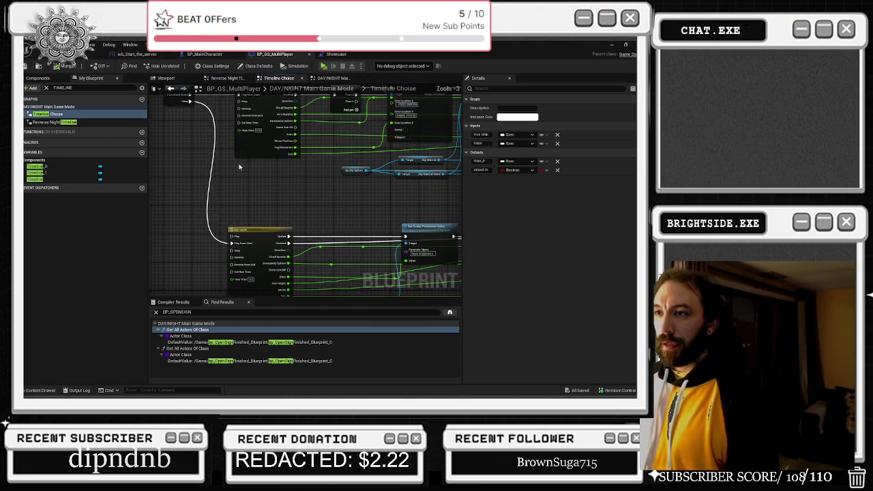
scroll(300, 266, "up", 3)
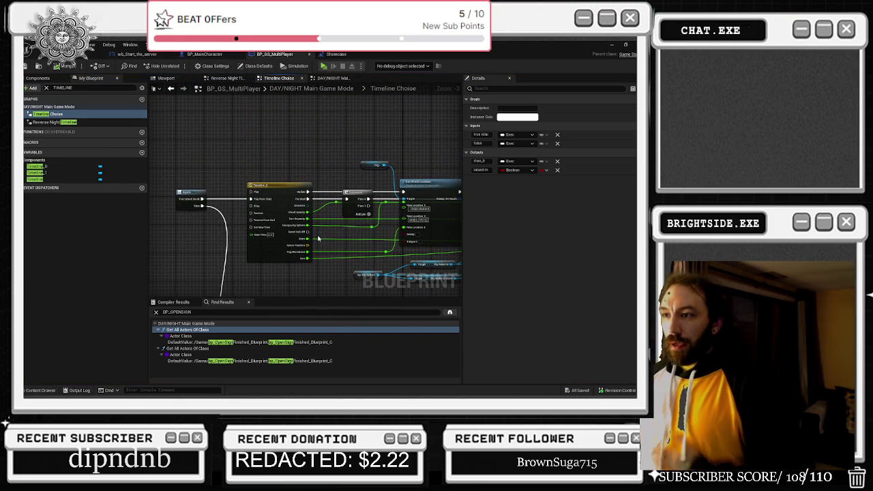
scroll(327, 217, "up", 2)
left_click_drag(339, 164, 146, 141)
scroll(238, 157, "down", 2)
mouse_move(366, 170)
left_mouse_down()
mouse_move(252, 139)
mouse_move(405, 161)
left_mouse_up()
left_click_drag(272, 152, 350, 159)
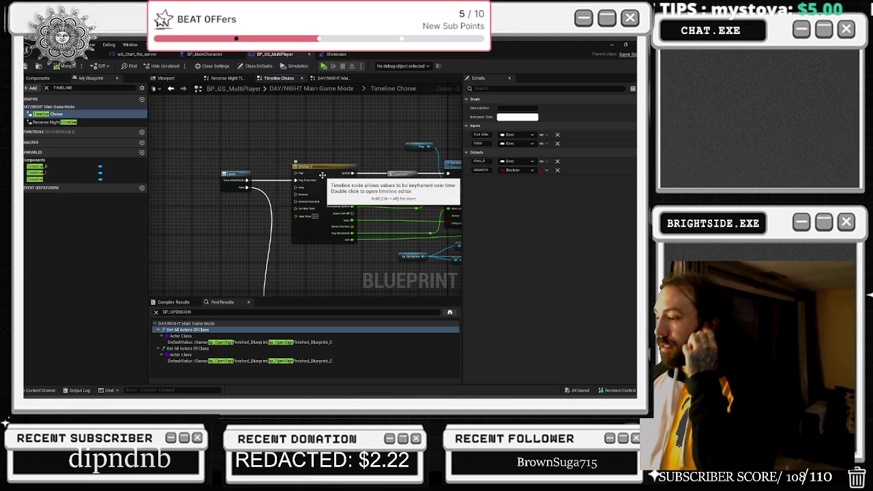
double_click(332, 171)
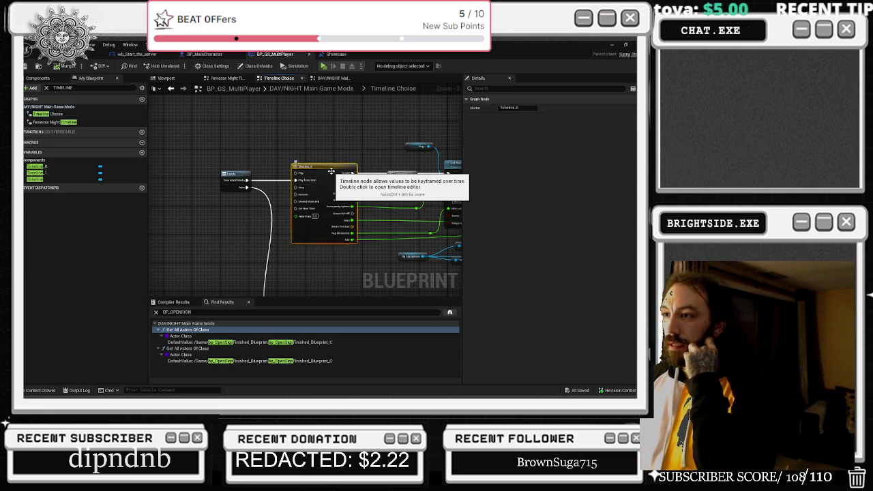
Retime the sun curve's end keyframe to 172.24, then nudge it to about 173.9.
scroll(335, 198, "down", 4)
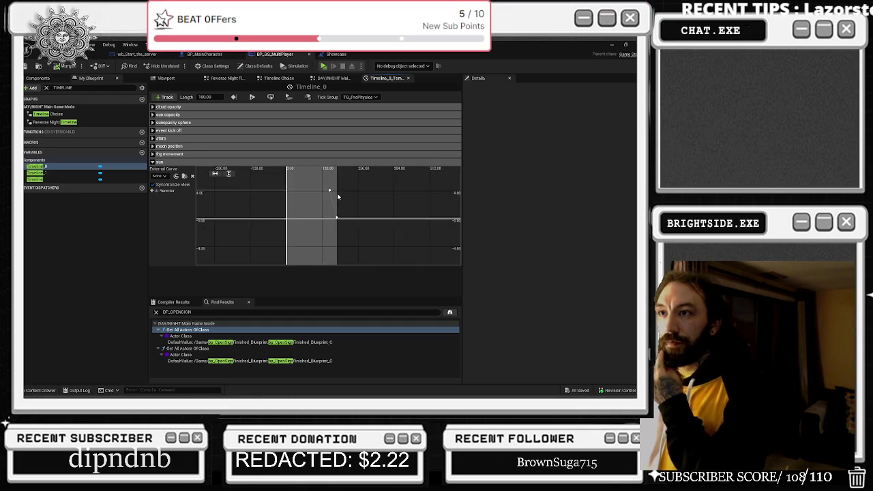
scroll(346, 202, "up", 2)
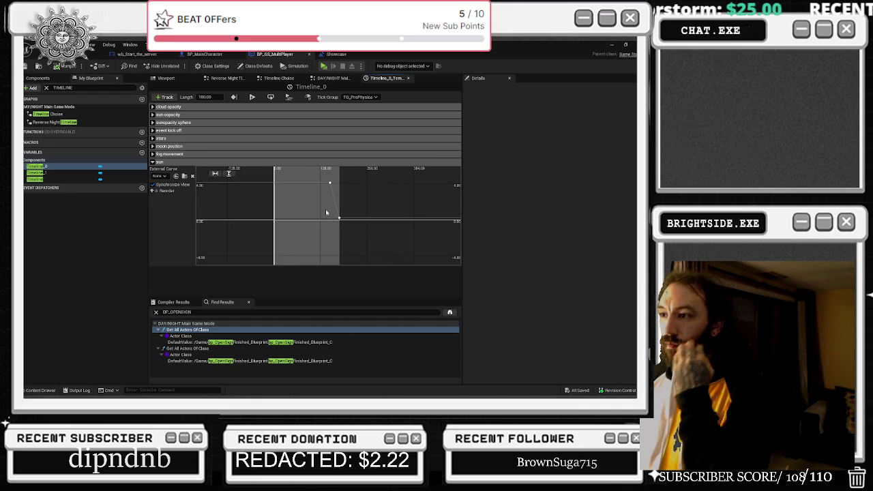
left_click(337, 219)
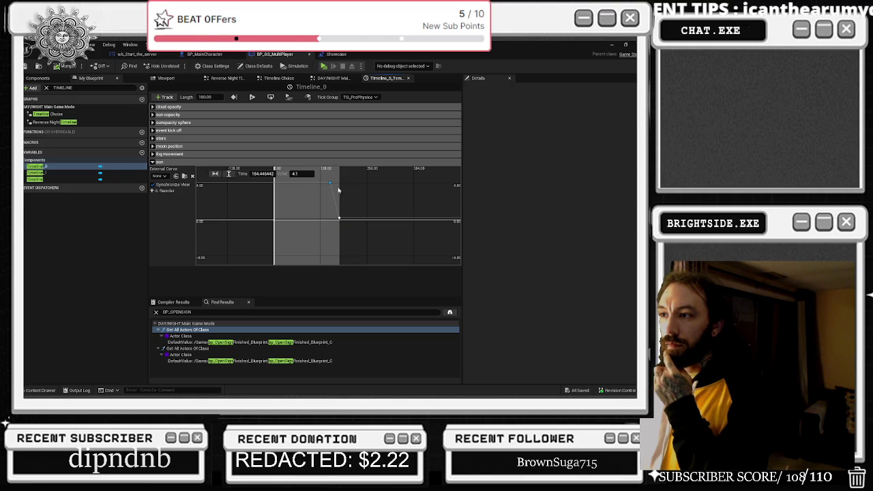
type("172.24")
key("Return")
left_click_drag(261, 174, 264, 173)
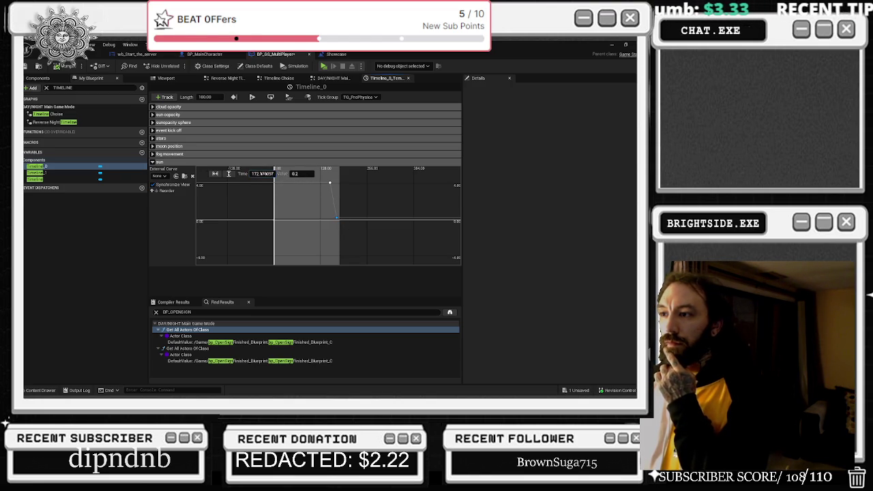
Expand the fog movement track and inspect its curve keys.
left_click(153, 153)
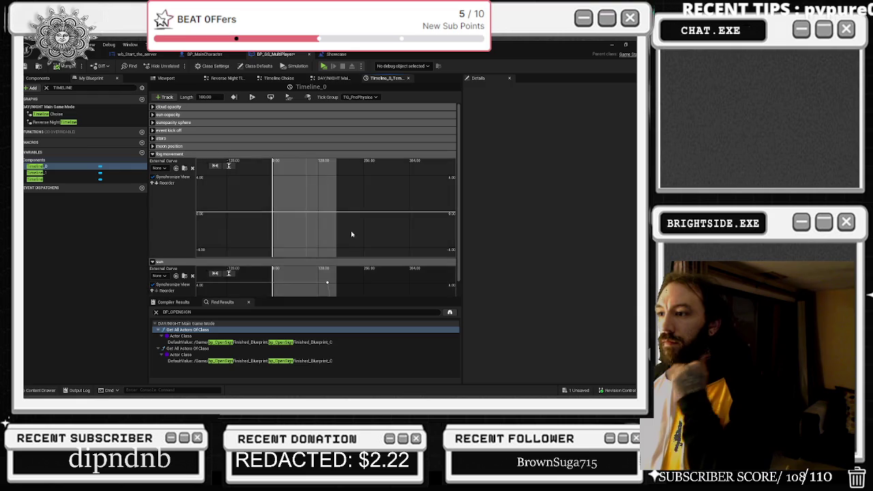
scroll(352, 235, "down", 5)
left_click(229, 166)
scroll(331, 238, "down", 1)
left_click(329, 241)
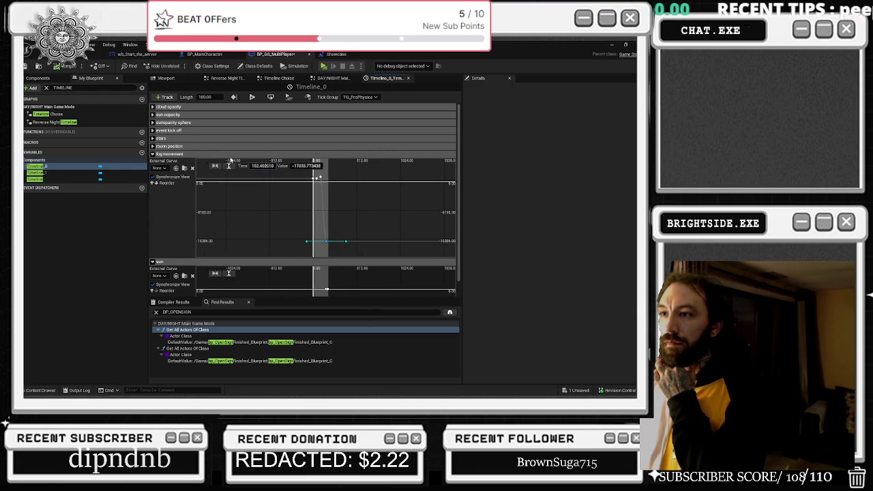
left_click(153, 153)
Select both moon position keys at time 180 and edit their time.
left_click(152, 146)
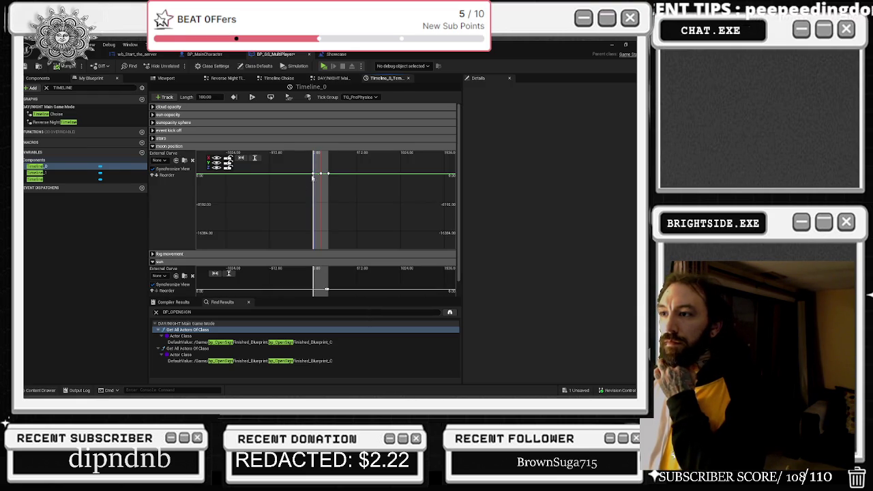
left_click(254, 159)
left_click(240, 158)
scroll(380, 222, "down", 2)
left_click_drag(377, 190, 405, 236)
left_click(286, 158)
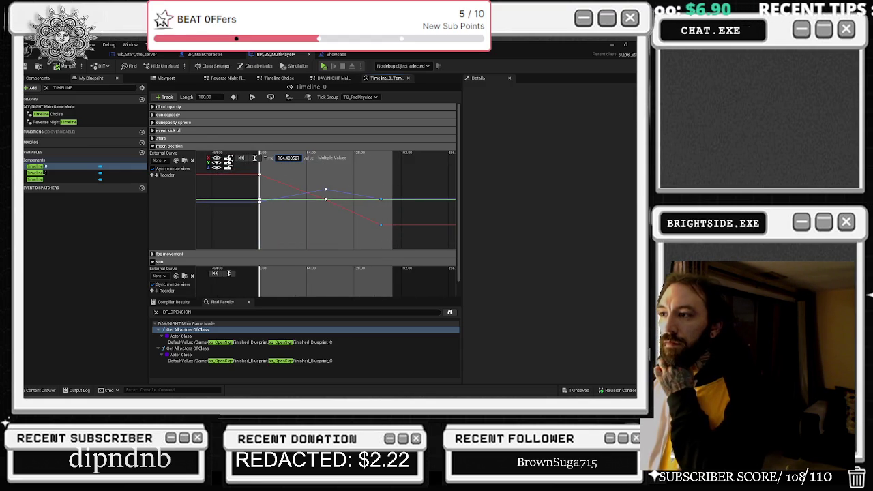
Move the stars track's end key from 180 to about 163.5 and check the moon keys.
left_click(153, 139)
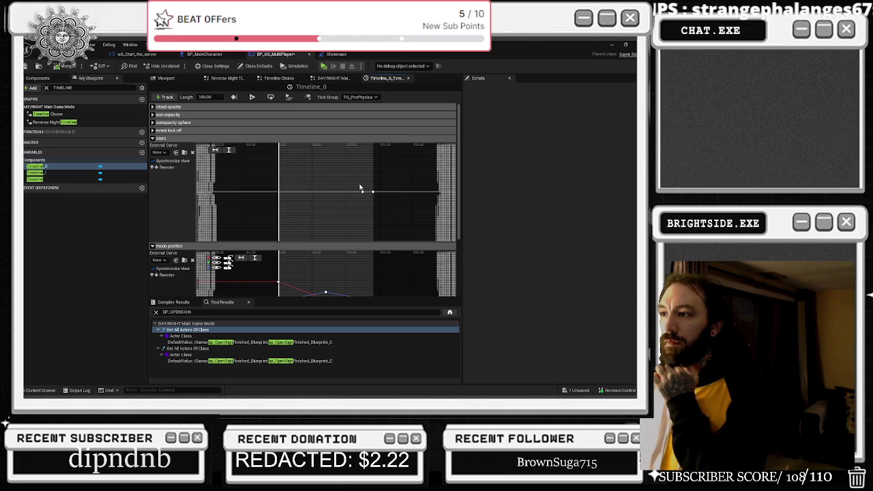
mouse_move(357, 181)
left_mouse_down()
mouse_move(376, 194)
mouse_move(355, 192)
left_mouse_up()
left_click(361, 192)
left_click(373, 192)
left_click_drag(373, 191, 367, 192)
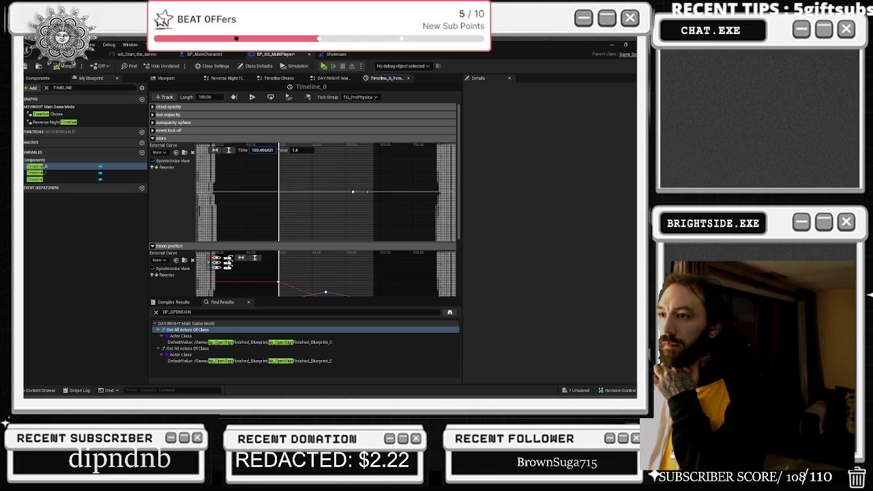
left_click(152, 138)
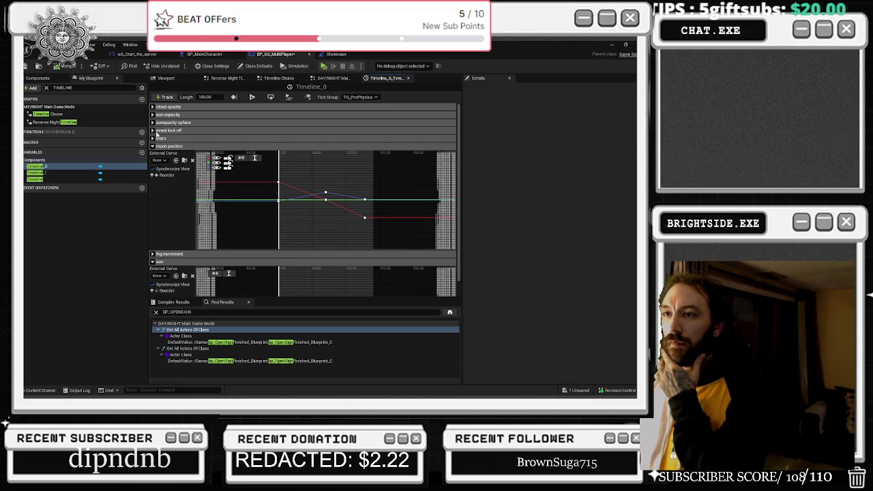
left_click(363, 198)
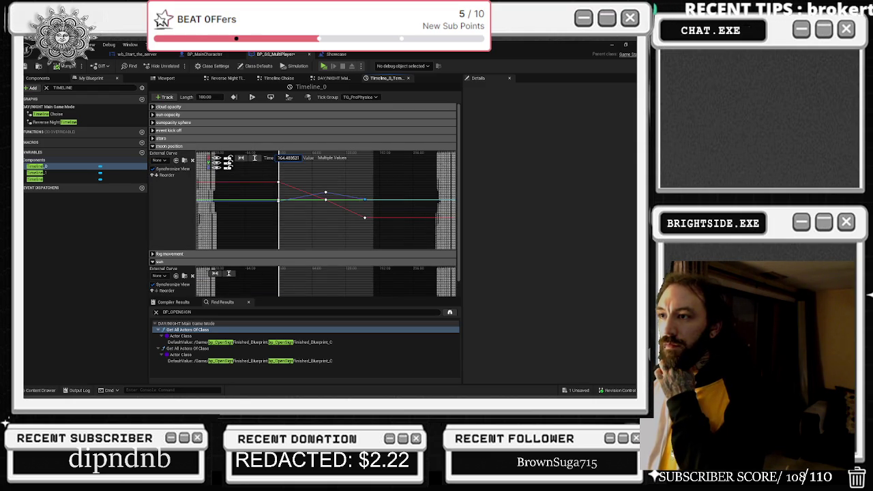
left_click(364, 217)
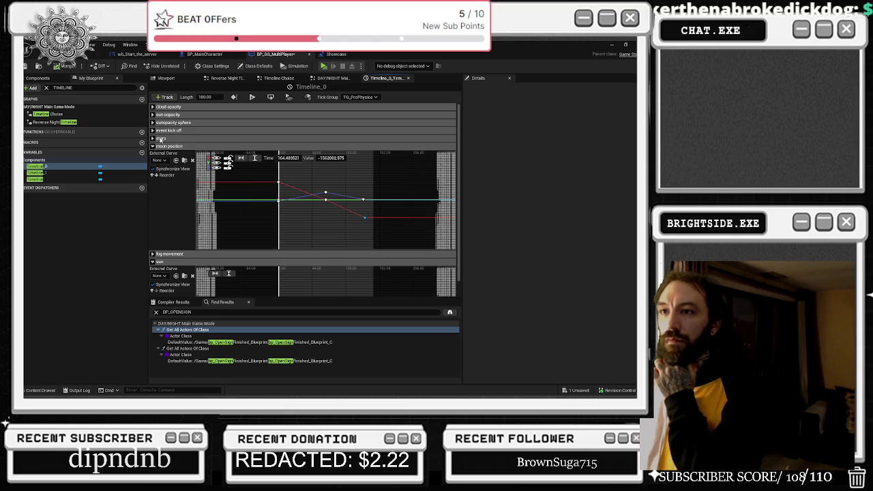
left_click(158, 138)
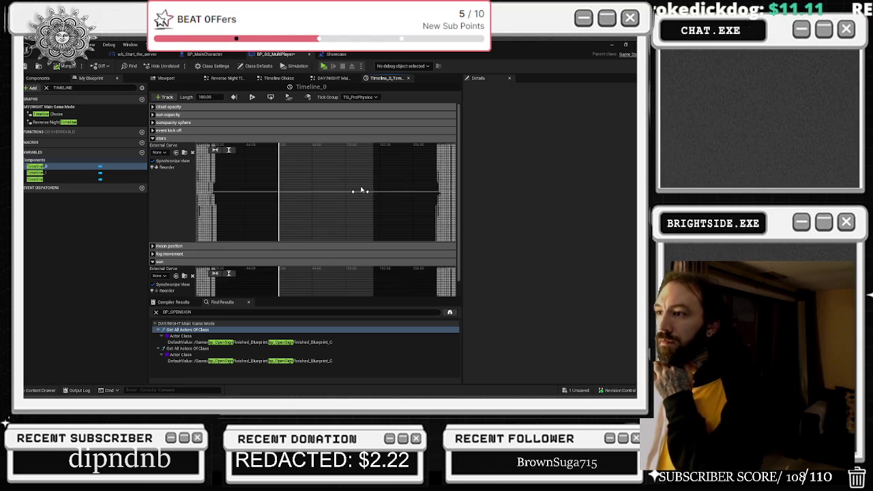
left_click(365, 191)
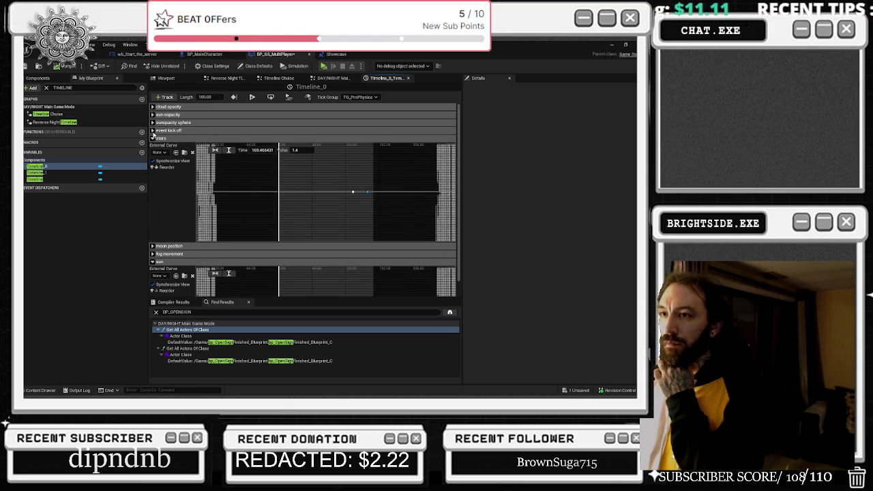
Check the sunopacity sphere end key and move the sun opacity end key to about 174.65.
left_click(152, 131)
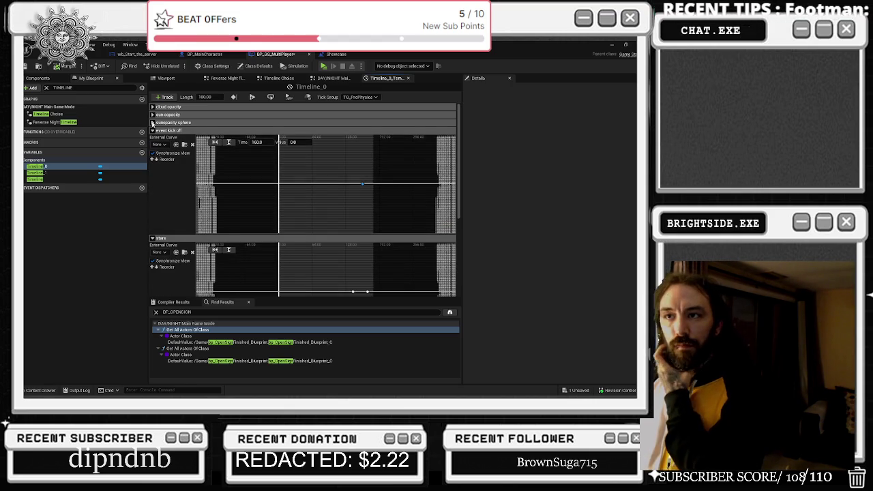
left_click(155, 123)
left_click(369, 177)
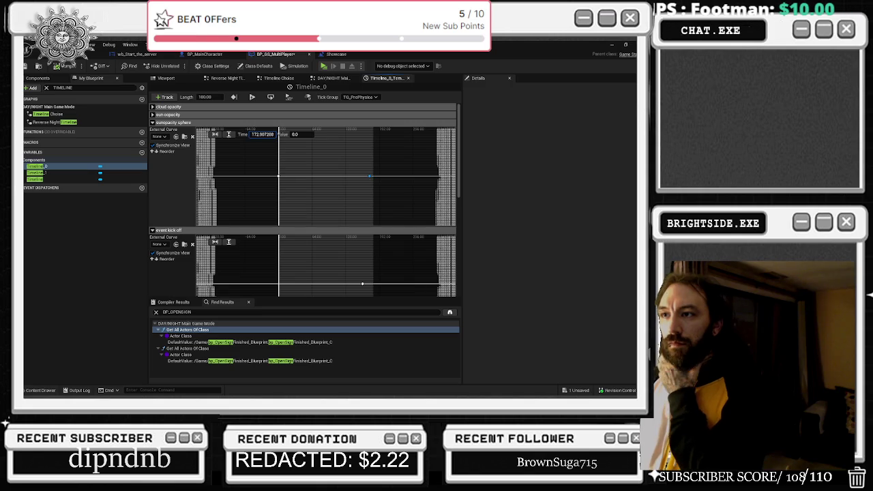
left_click(153, 115)
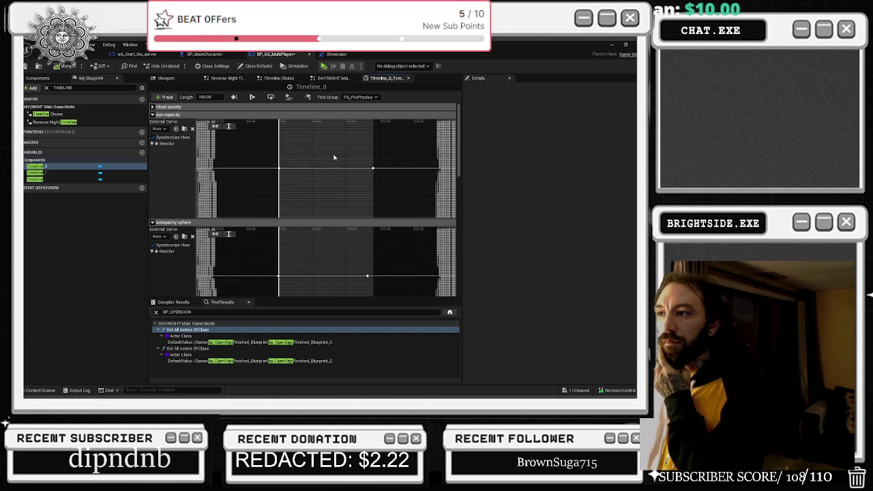
left_click_drag(266, 126, 257, 126)
left_click(153, 114)
Change the cloud opacity key from time 180 to 170.
left_click(153, 107)
left_click(373, 159)
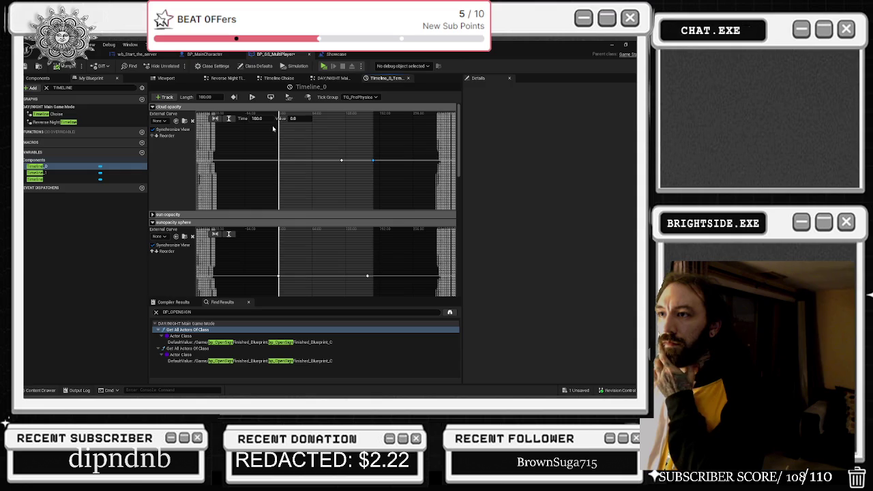
left_click(262, 118)
type("170")
key("Return")
Set Timeline_0's length to 175, compile the blueprint, and start saving it.
left_click(222, 97)
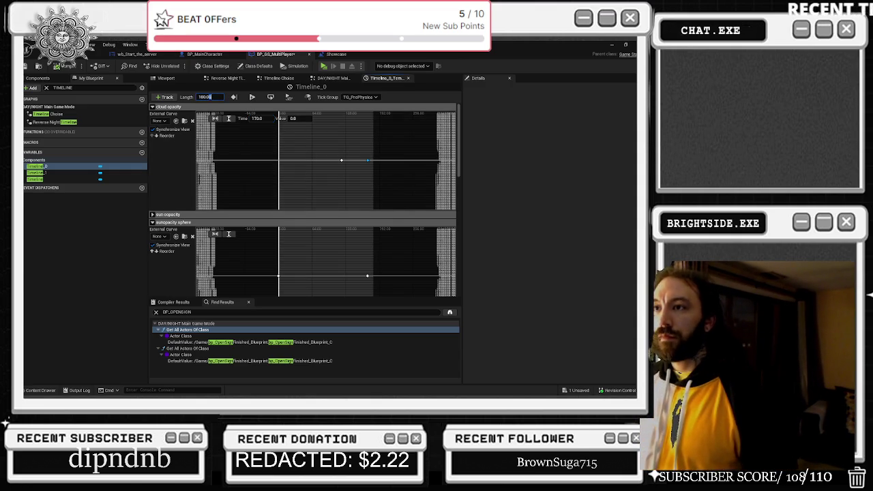
type("1")
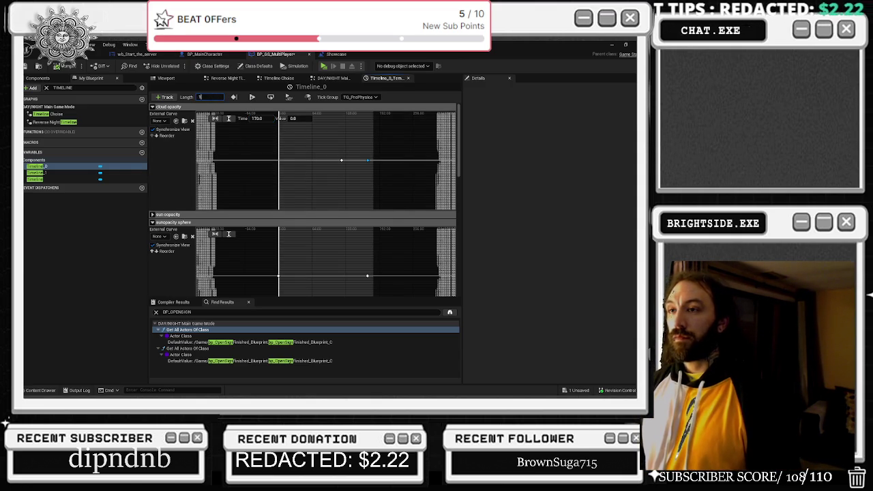
type("75")
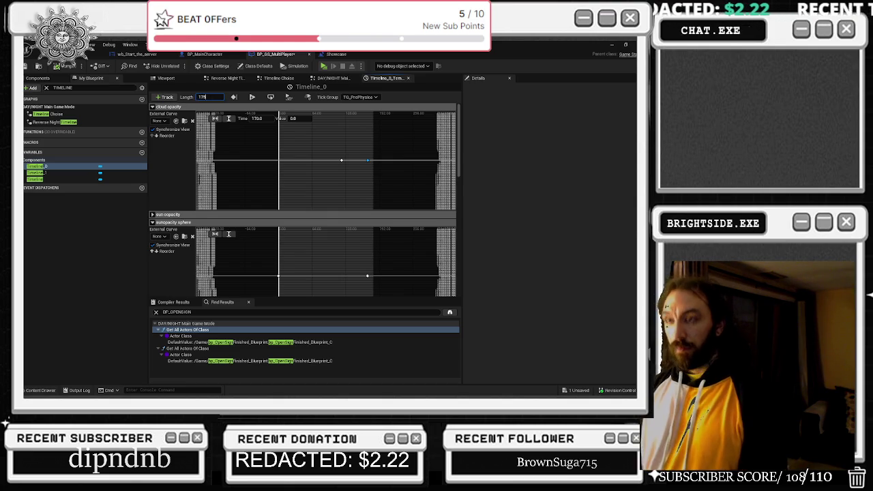
key("Return")
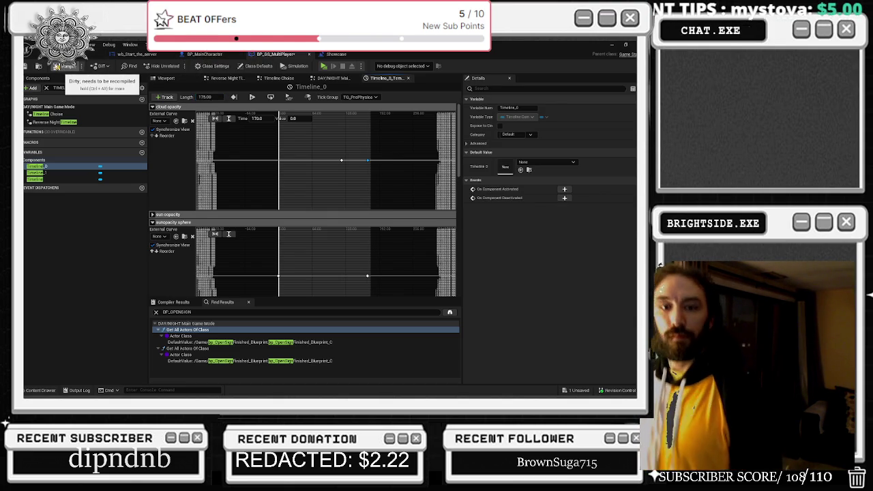
left_click(30, 66)
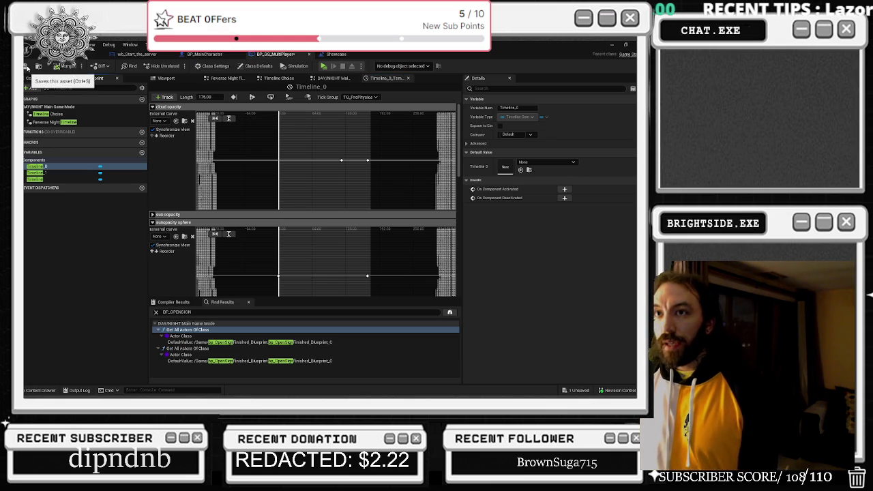
left_click(579, 390)
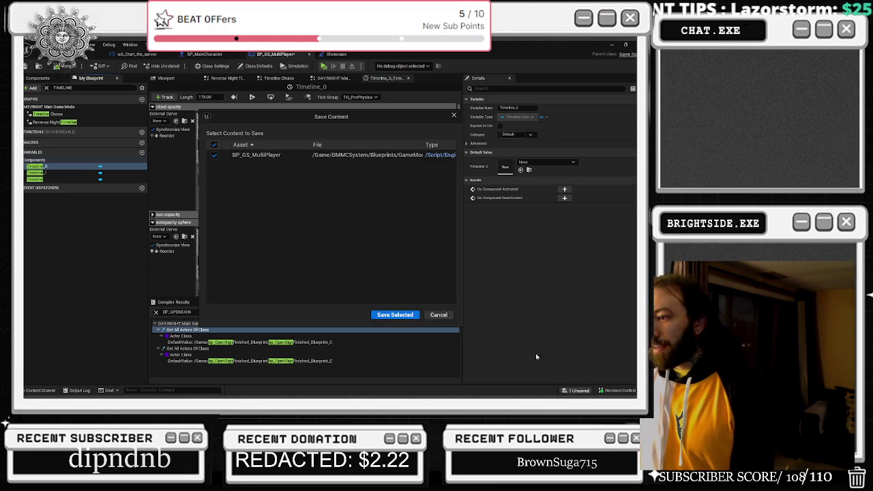
Confirm saving BP_GS_MultiPlayer, then collapse the cloud opacity track in Timeline_0.
left_click(396, 315)
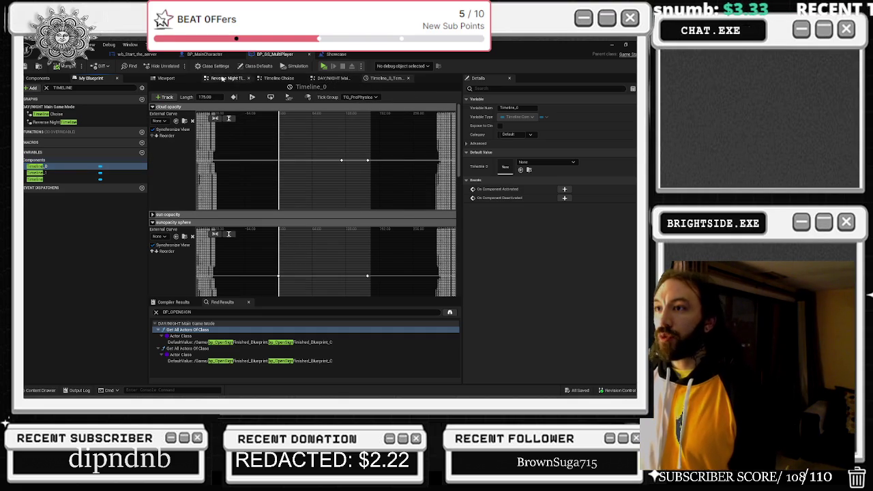
left_click(223, 79)
scroll(255, 184, "up", 5)
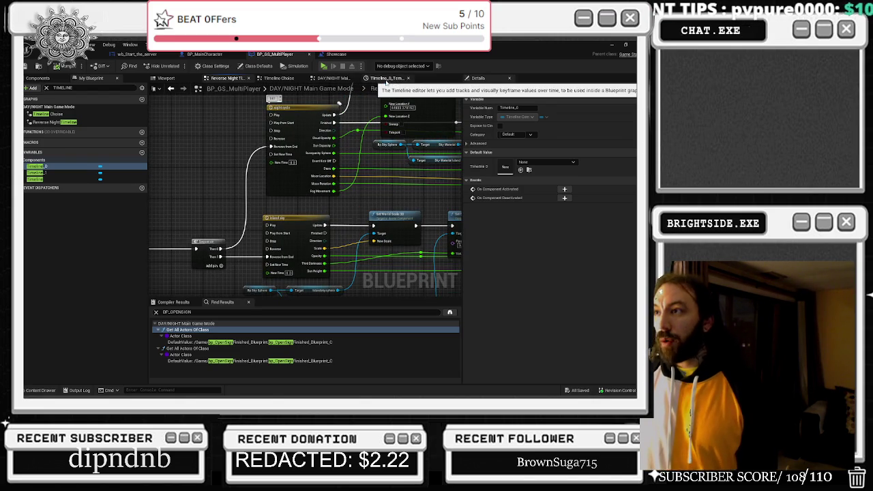
left_click(385, 77)
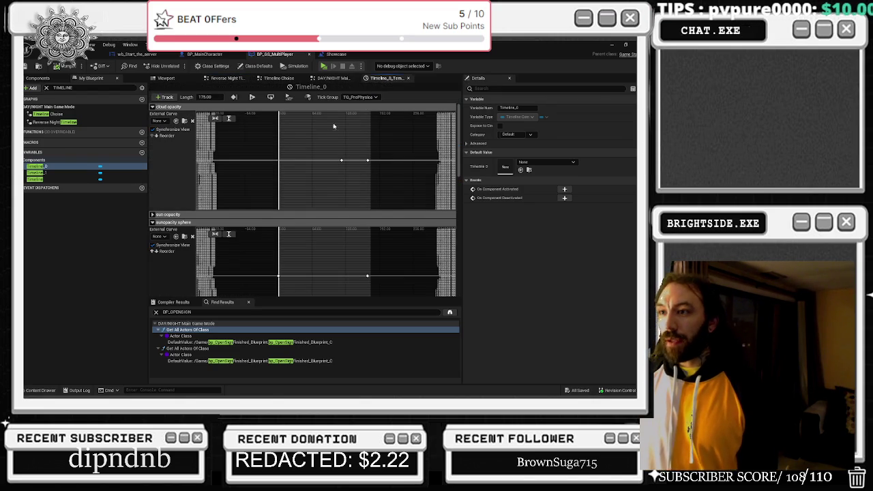
left_click(154, 107)
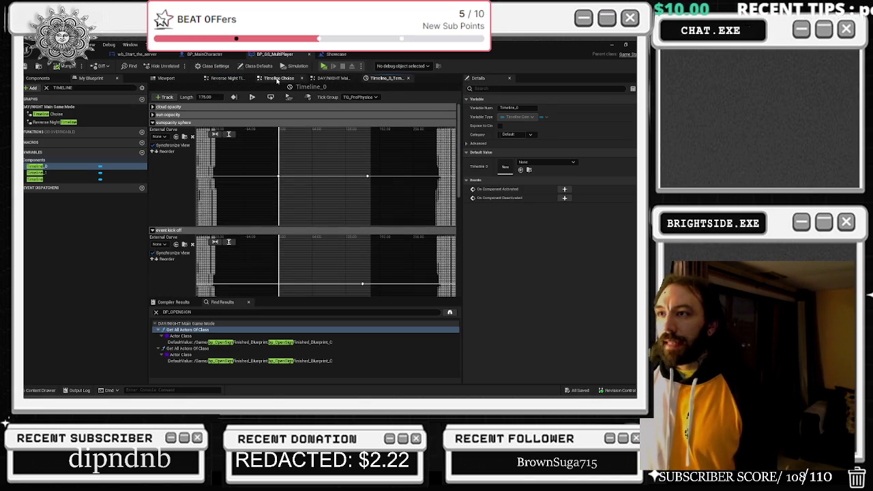
Close the Timeline_0 editor and open the day cycle timeline from the Timeline Choise graph.
left_click(276, 79)
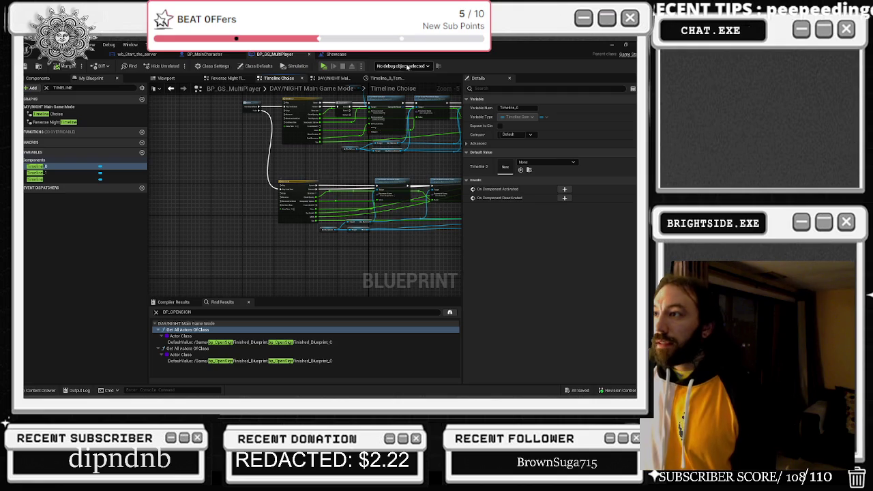
left_click(392, 79)
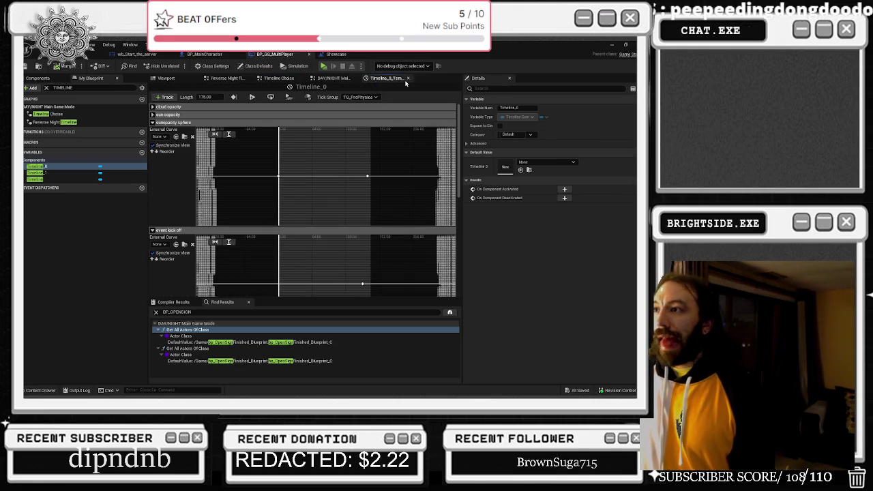
left_click(408, 77)
left_click(276, 79)
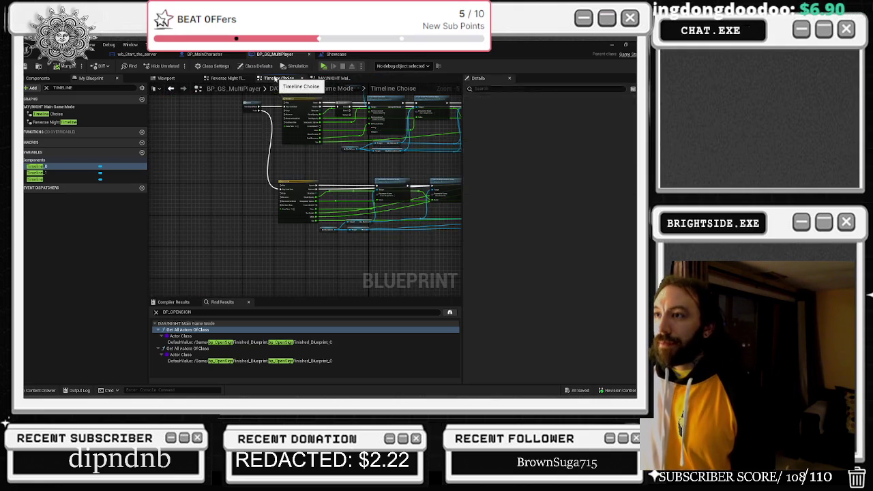
double_click(302, 187)
Move the sun track's final key to time 170.
scroll(295, 173, "down", 5)
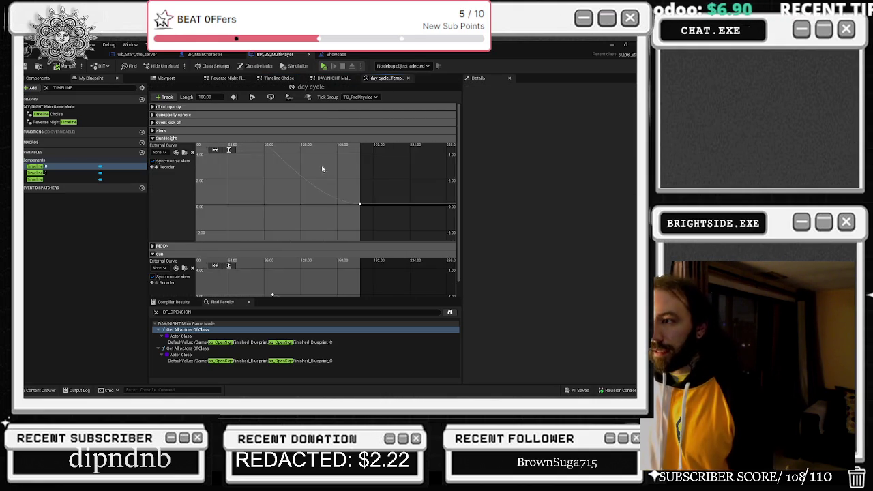
left_click(354, 274)
left_click(263, 266)
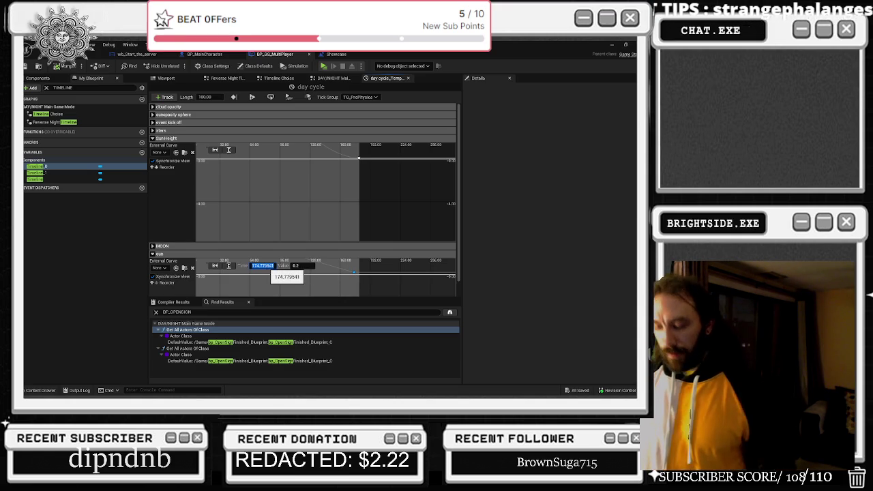
type("170")
key("Return")
Move the last Sun Height key to 170 and verify it on the fitted curve.
left_click(358, 157)
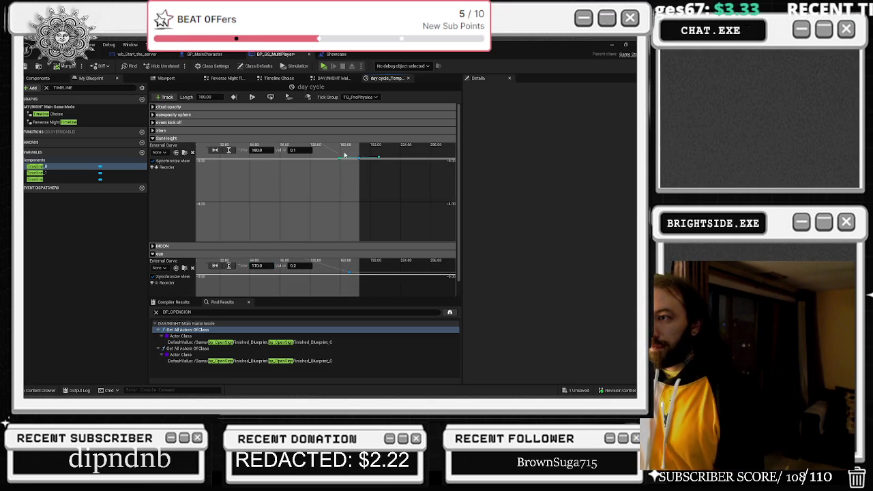
left_click(259, 150)
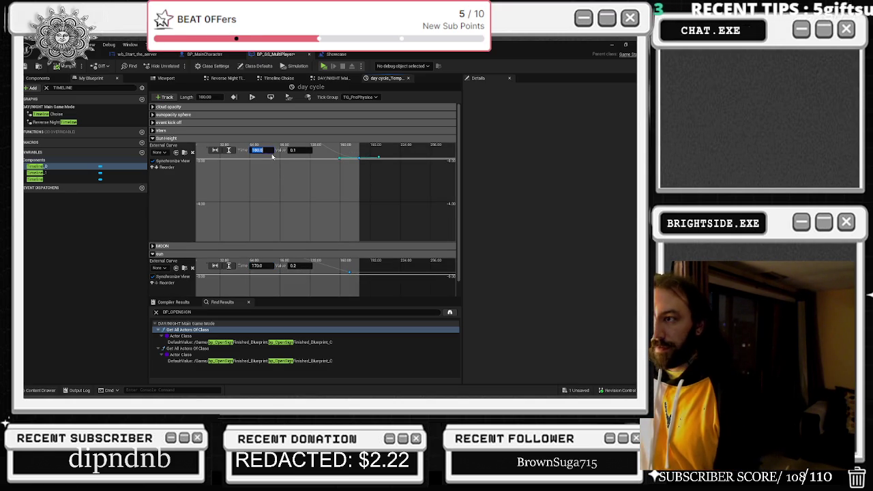
type("170")
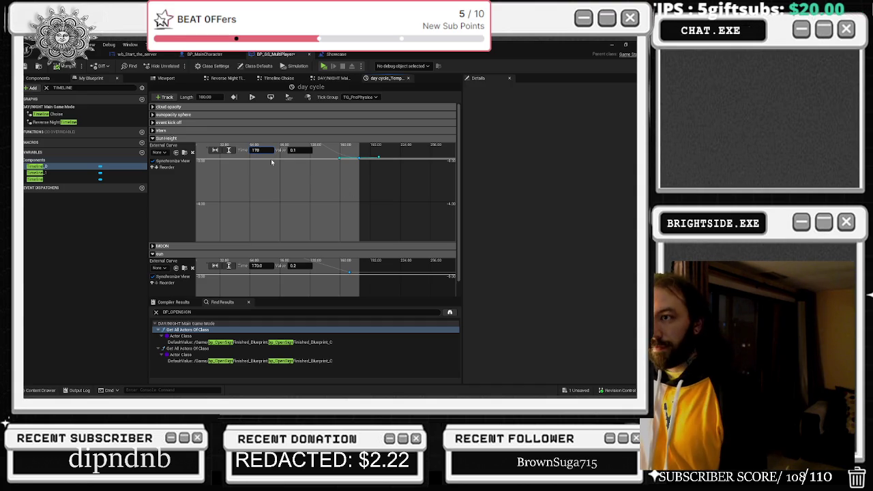
key("ctrl+a")
key("Return")
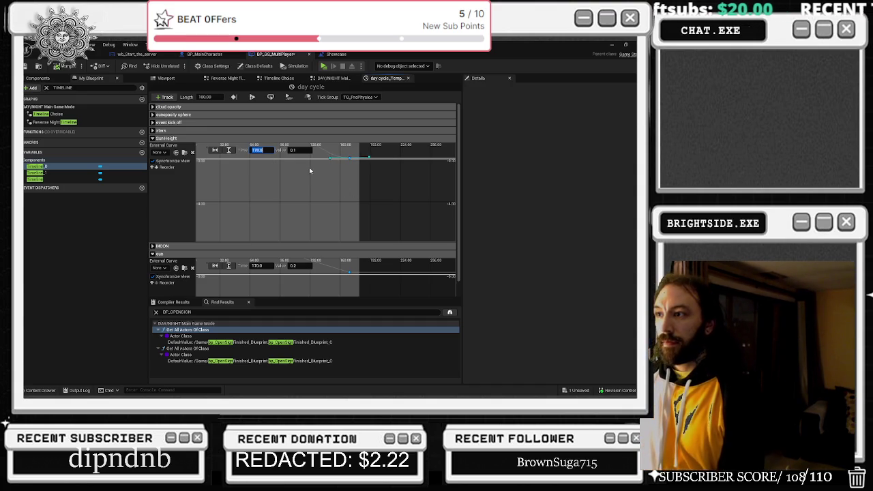
left_click(153, 138)
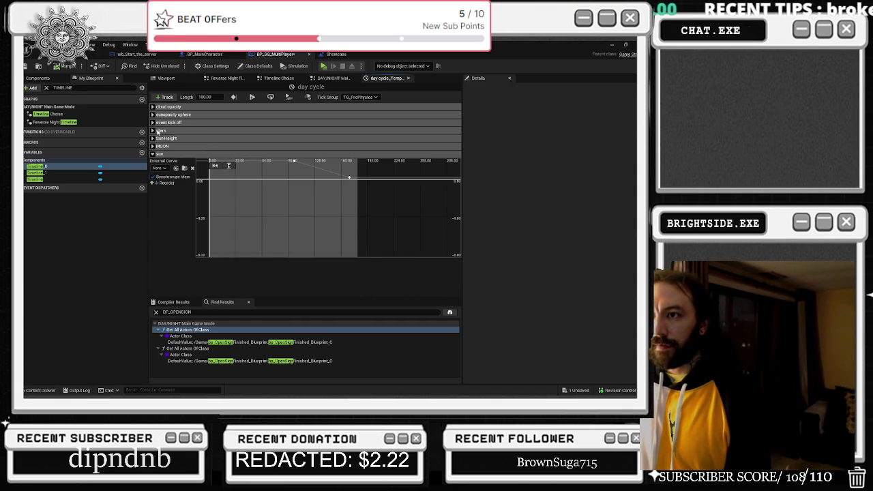
left_click(153, 130)
left_click(153, 130)
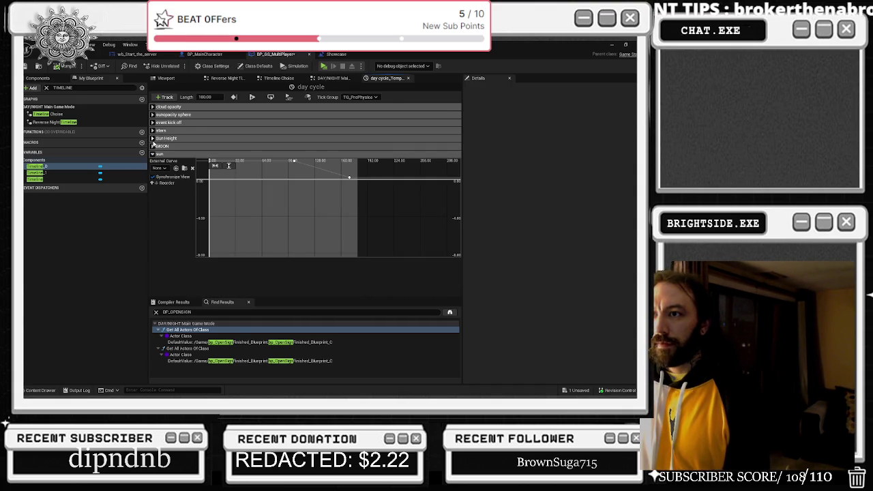
left_click(153, 153)
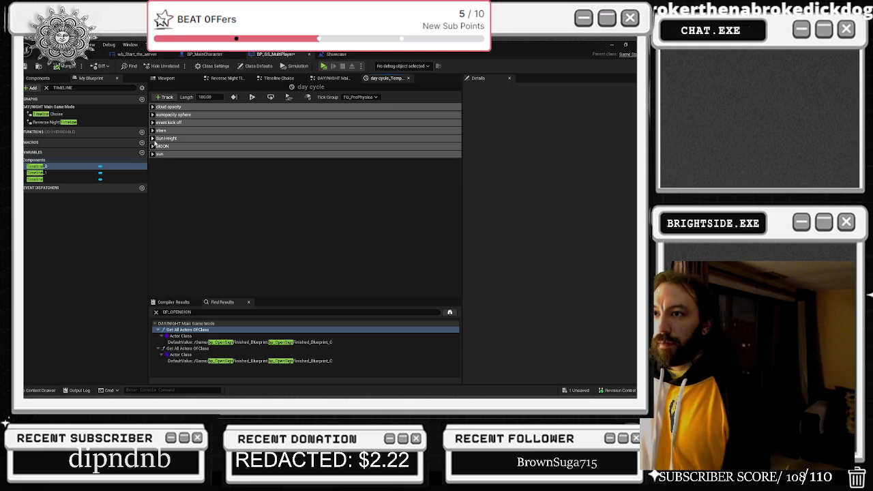
left_click(153, 138)
left_click(227, 151)
left_click(350, 237)
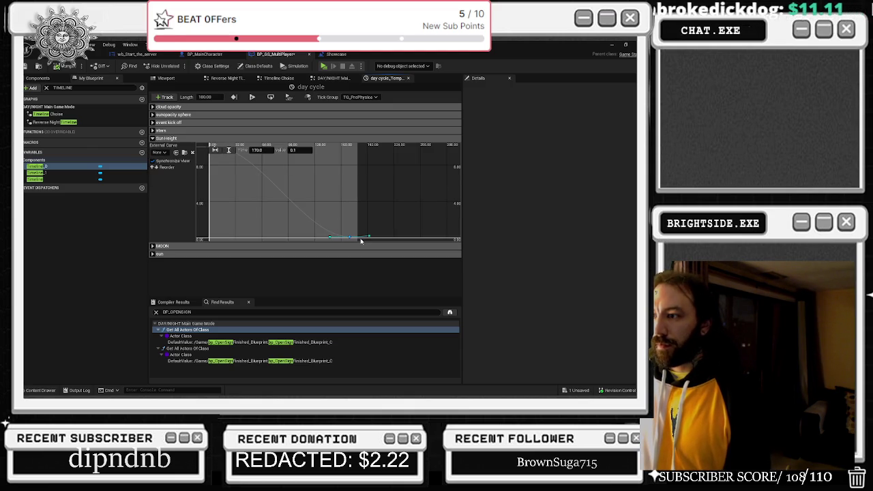
Move the last MOON key to 170 and recheck the Sun Height key's time.
left_click(153, 139)
left_click(153, 146)
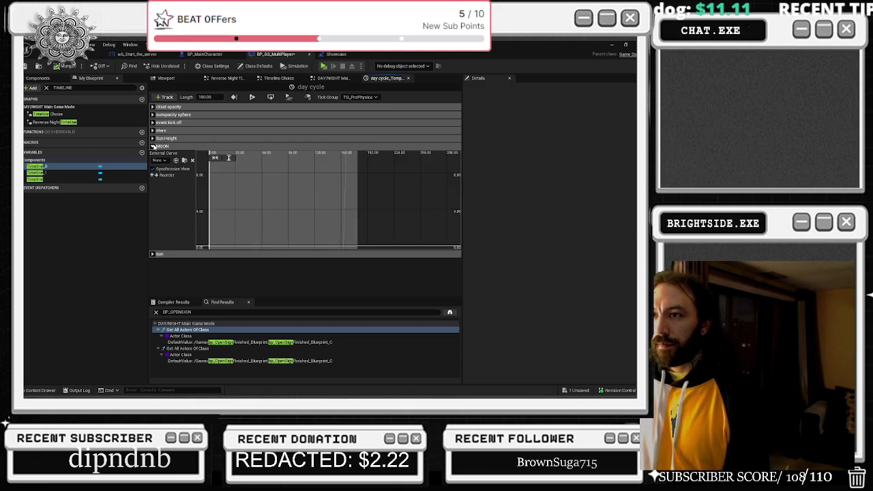
left_click(229, 157)
left_click(345, 155)
left_click(308, 159)
key("shift+Tab")
type("170")
left_click(154, 145)
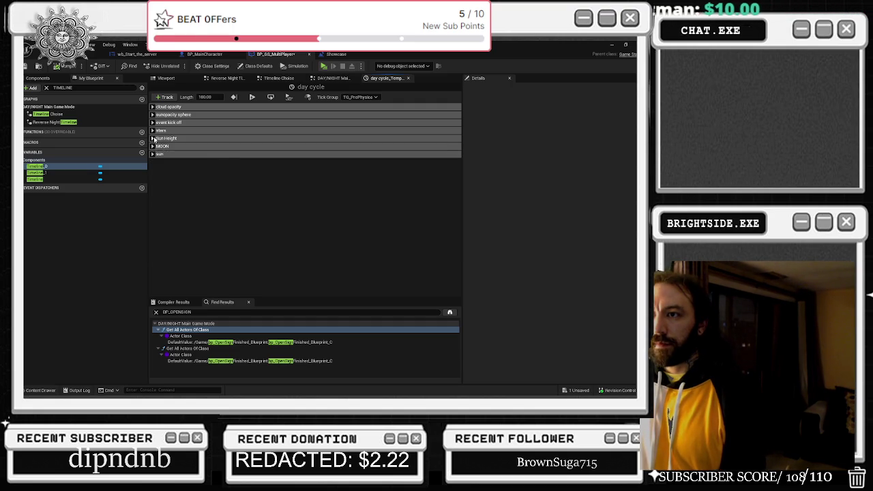
left_click(153, 138)
left_click(339, 191)
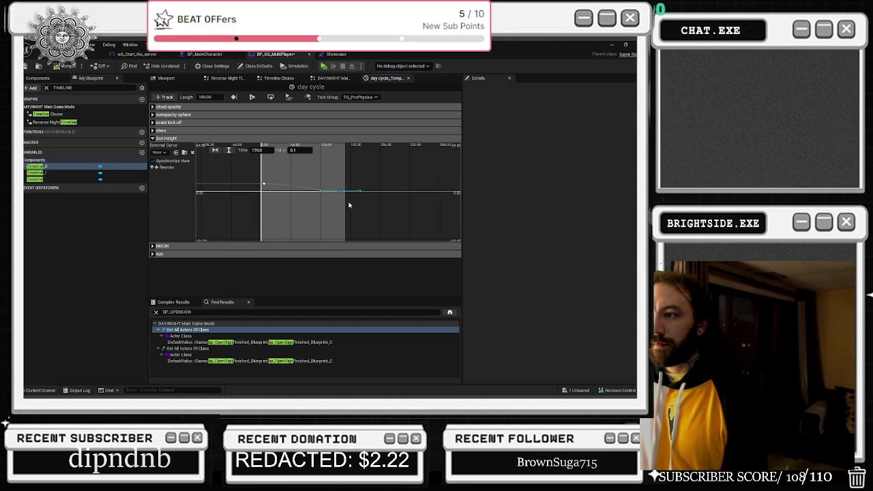
Move the last stars key to time 170.0.
left_click(153, 130)
left_click_drag(333, 183, 329, 182)
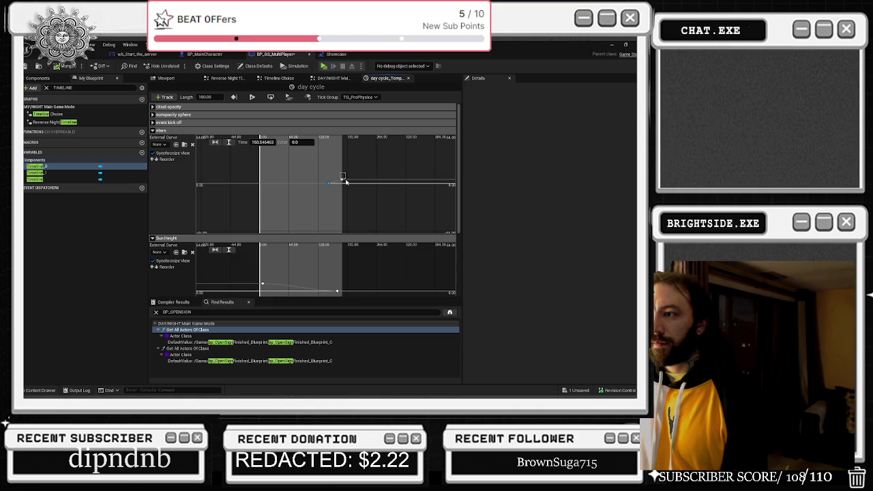
left_click(263, 142)
type("170.0")
key("Return")
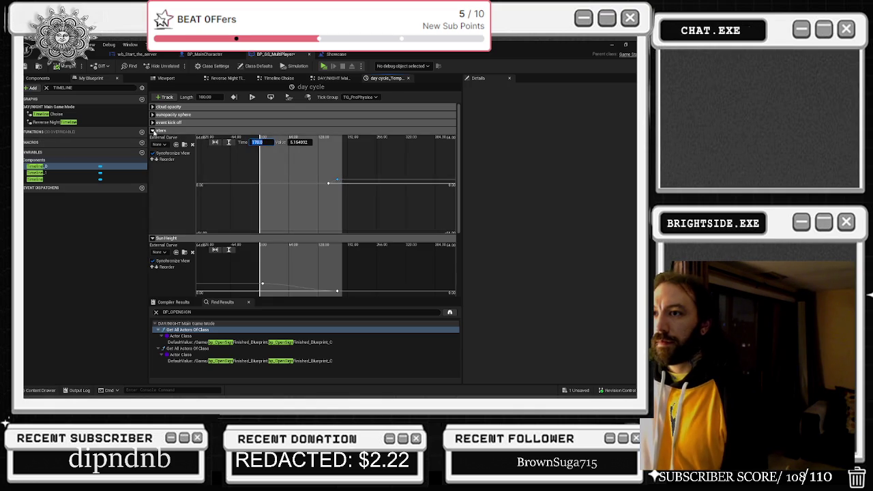
Check the event kick off key and move the sunopacity sphere key to 170.
left_click(153, 130)
left_click(152, 122)
left_click(334, 178)
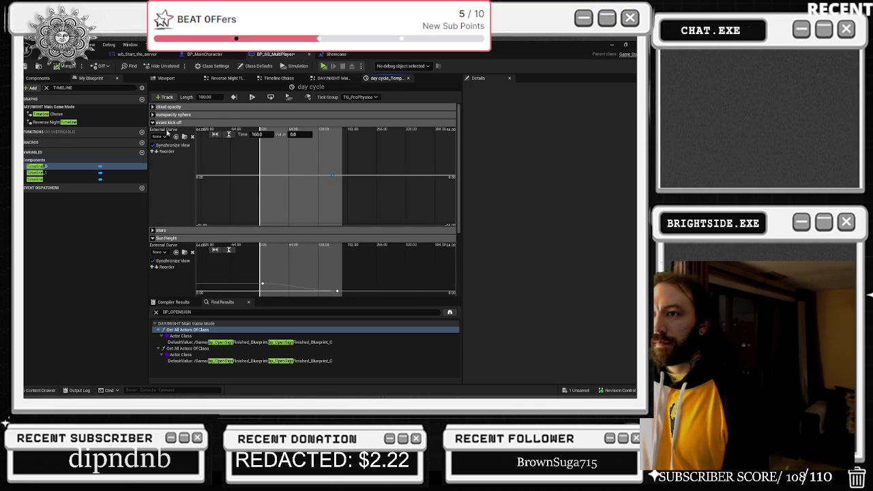
left_click(153, 115)
left_click(341, 167)
left_click(256, 126)
type("170")
key("Return")
Move the last cloud opacity key to time 170.
left_click(153, 114)
left_click(152, 107)
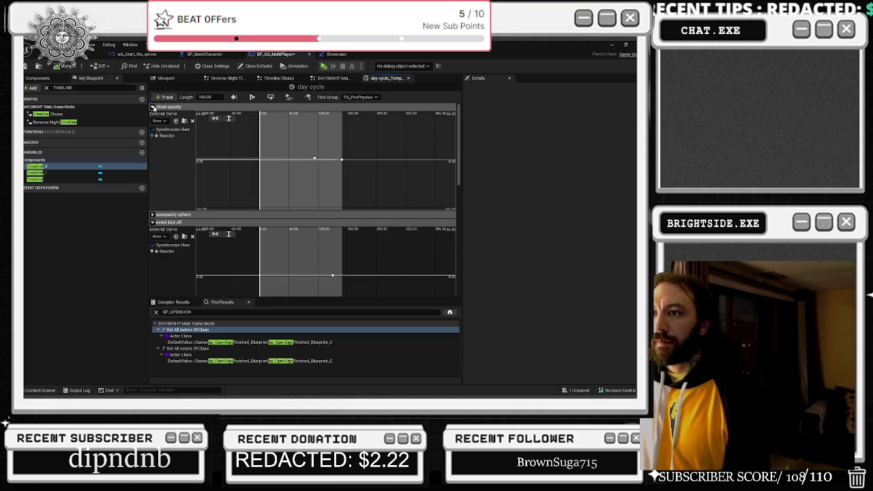
left_click(341, 159)
left_click(257, 119)
type("170")
key("Return")
Set the day cycle timeline length to 175 and compile the blueprint.
left_click(205, 97)
type("175")
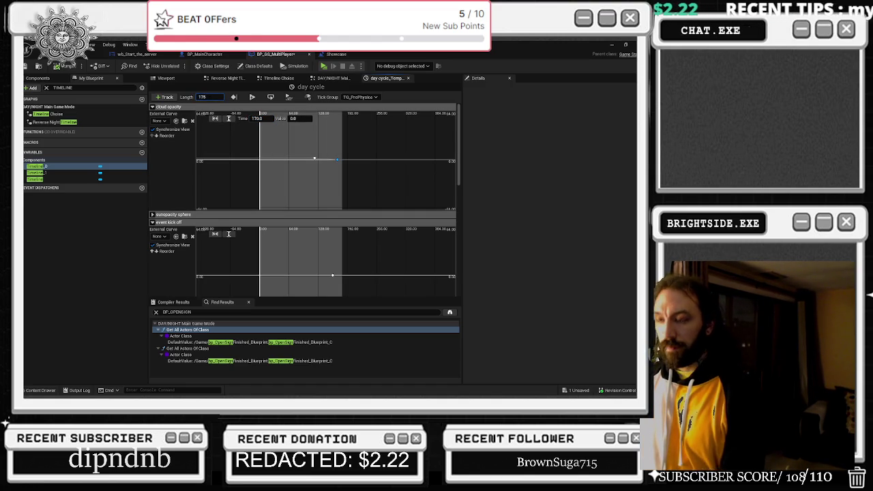
key("Return")
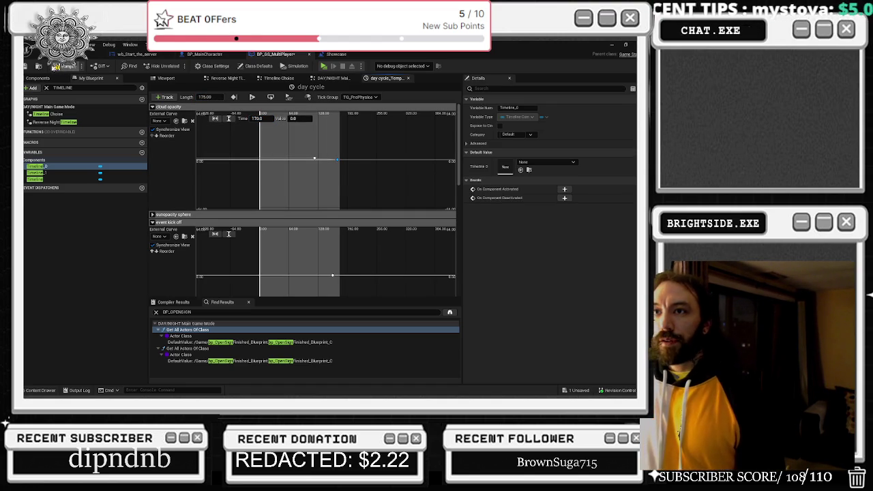
left_click(25, 68)
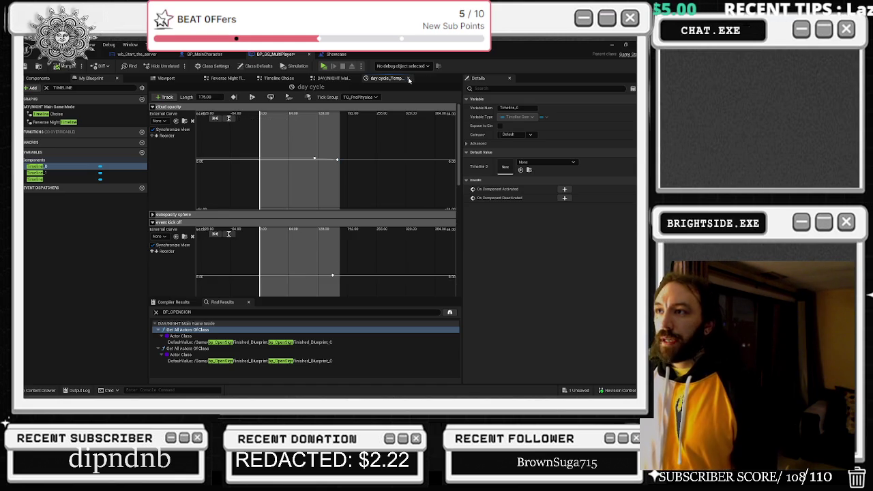
Inspect the 180-second Delay node and reopen the day cycle timeline from the Timeline Choise graph.
left_click(409, 78)
scroll(336, 144, "up", 3)
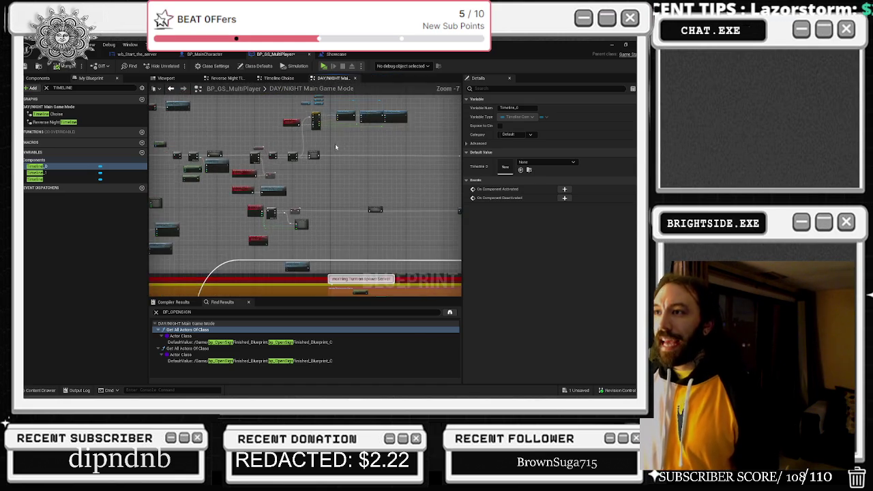
scroll(300, 164, "up", 3)
left_click(319, 173)
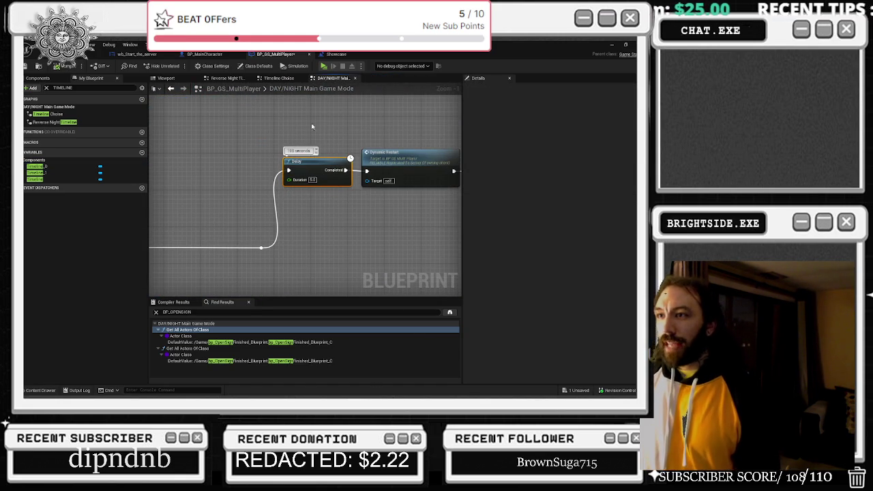
left_click(282, 79)
left_click_drag(273, 160, 271, 205)
scroll(284, 138, "up", 3)
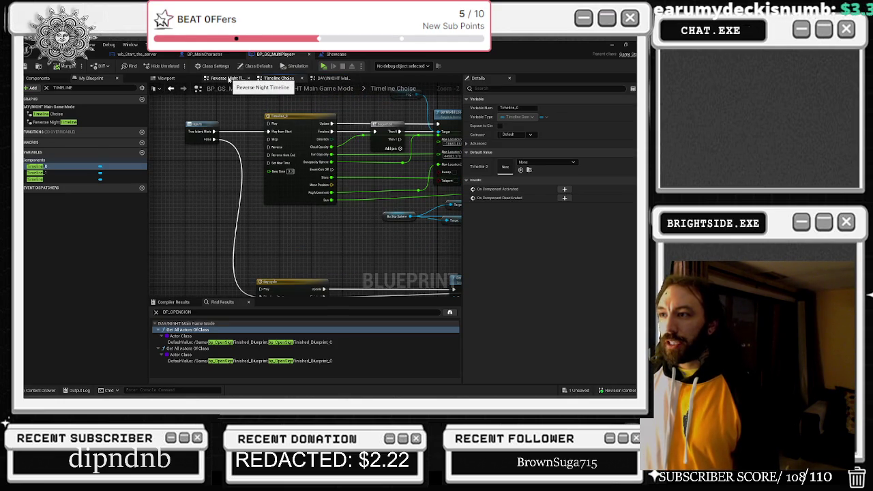
left_click_drag(289, 235, 292, 197)
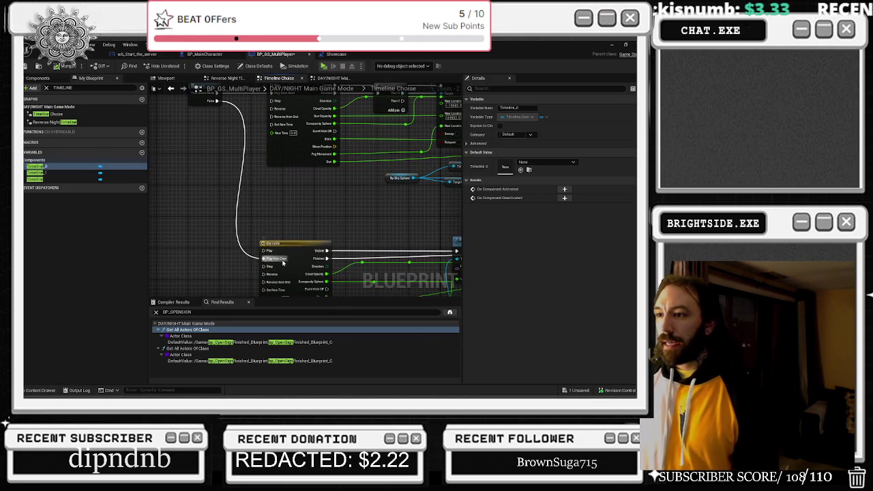
left_click(287, 247)
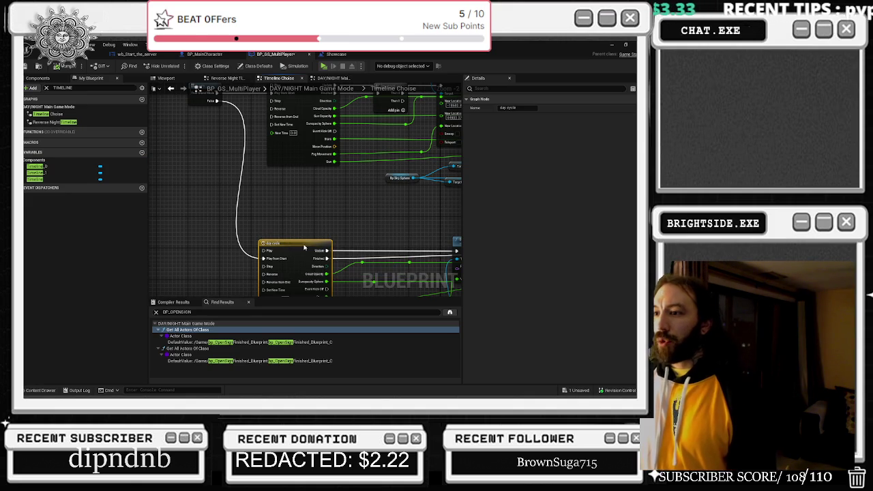
double_click(304, 247)
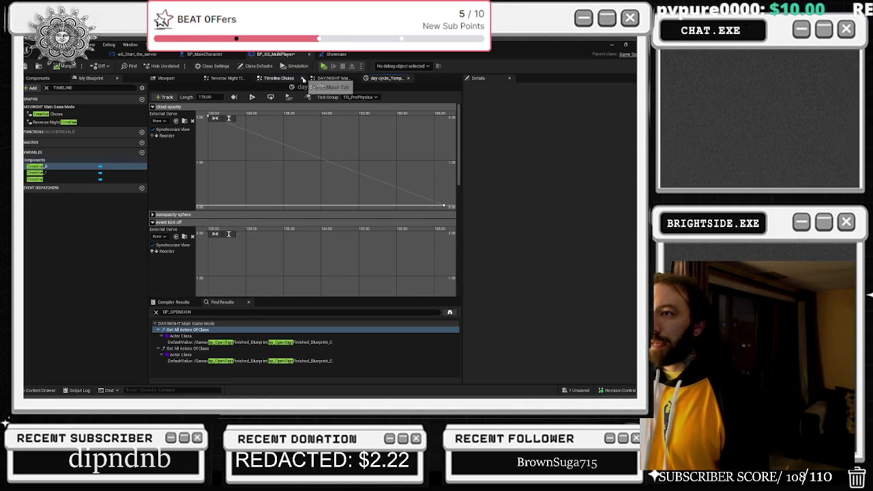
Open the night cycle Timeline node in the Reverse Night Timeline graph, length 187.
left_click(303, 80)
left_click(354, 79)
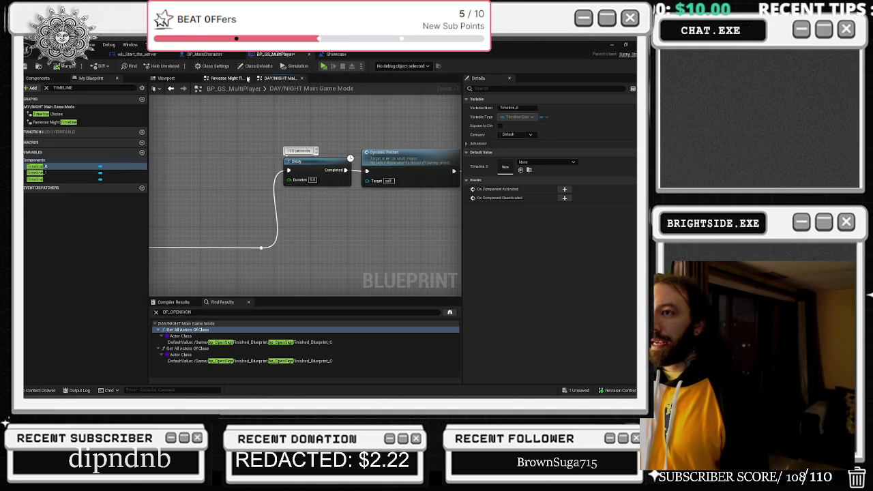
left_click(225, 78)
scroll(203, 183, "up", 5)
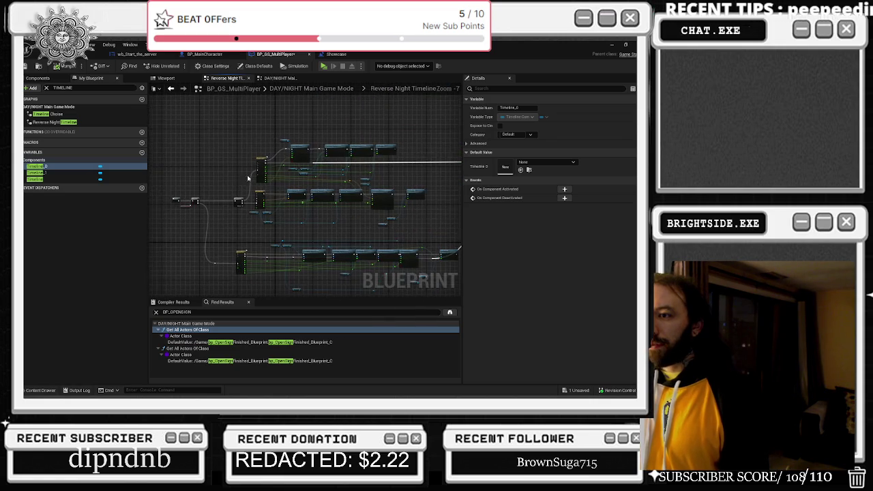
left_click_drag(327, 168, 301, 128)
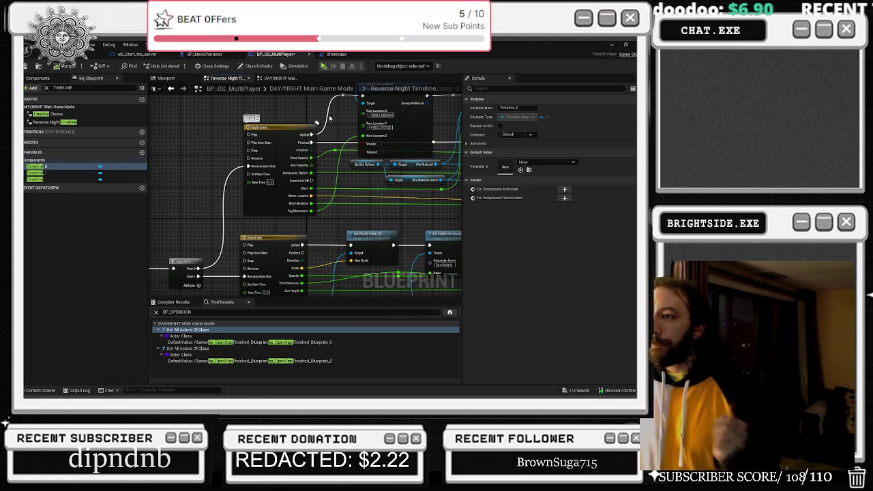
double_click(291, 127)
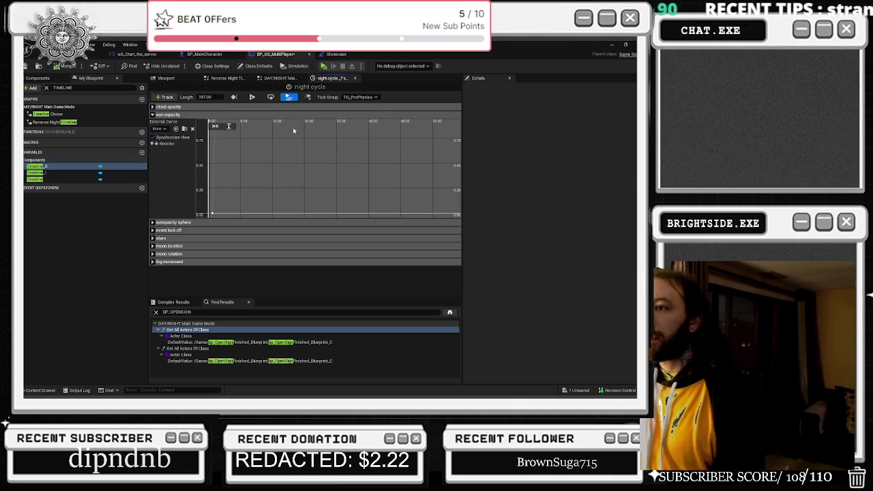
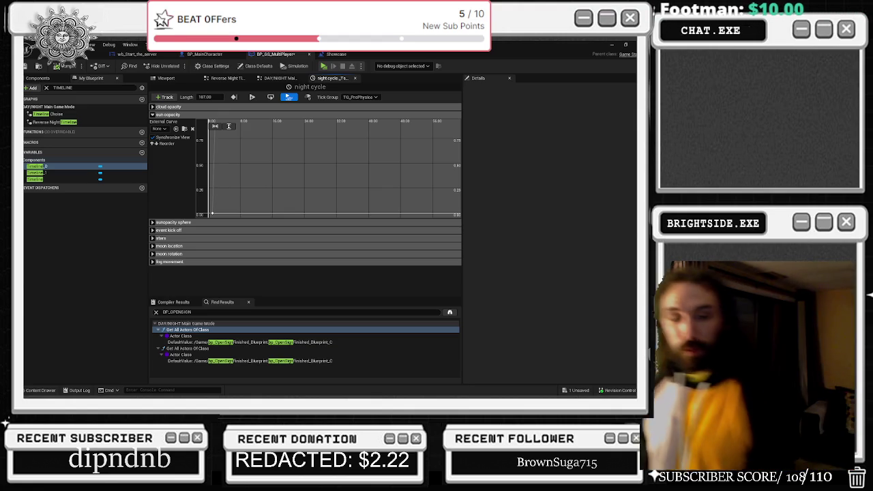
Switch from the Unreal editor to the Chrome window playing 'Level 2 - Come Selecta'.
key("alt+Tab")
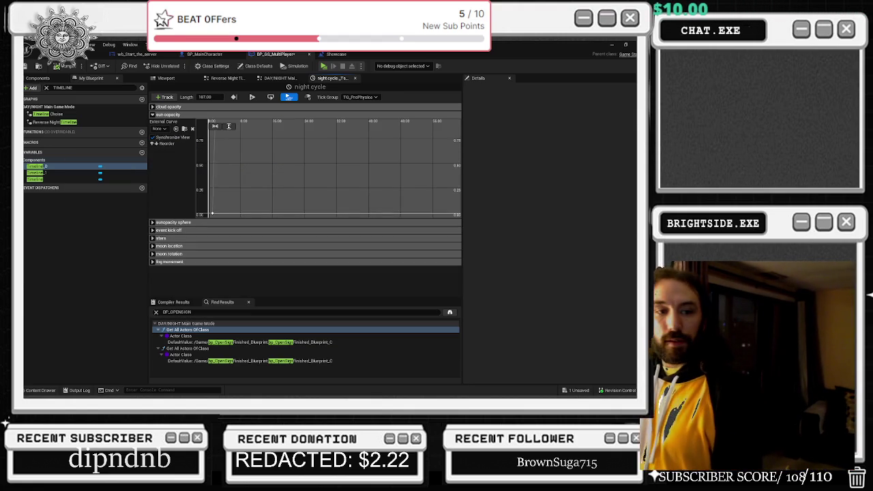
key("alt+Tab")
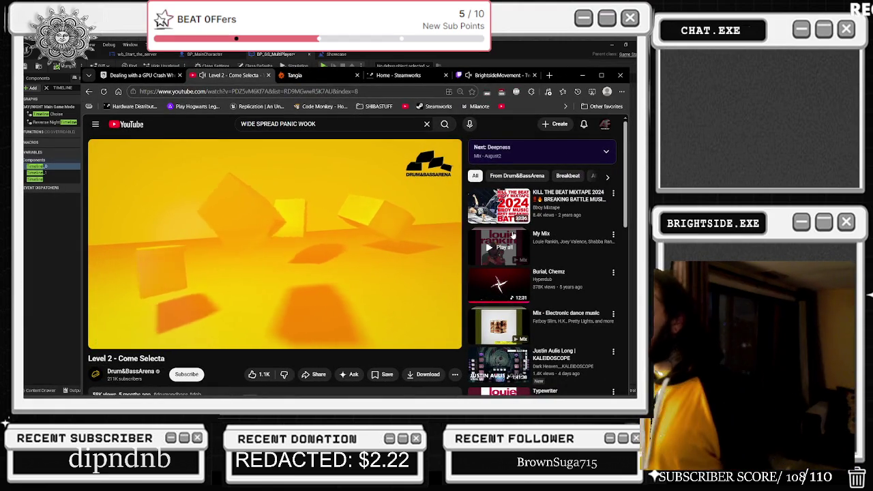
Start the Sixteen Tons radio mix on YouTube, then minimize the browser.
scroll(583, 276, "down", 5)
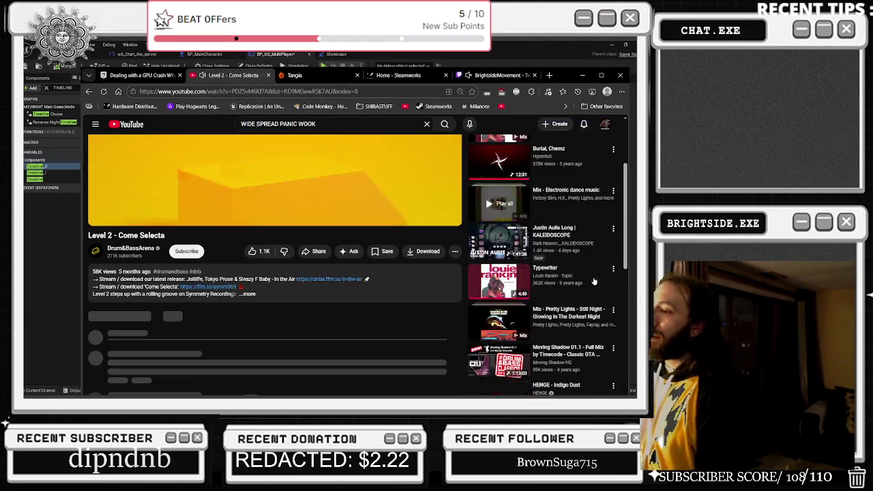
scroll(593, 292, "down", 3)
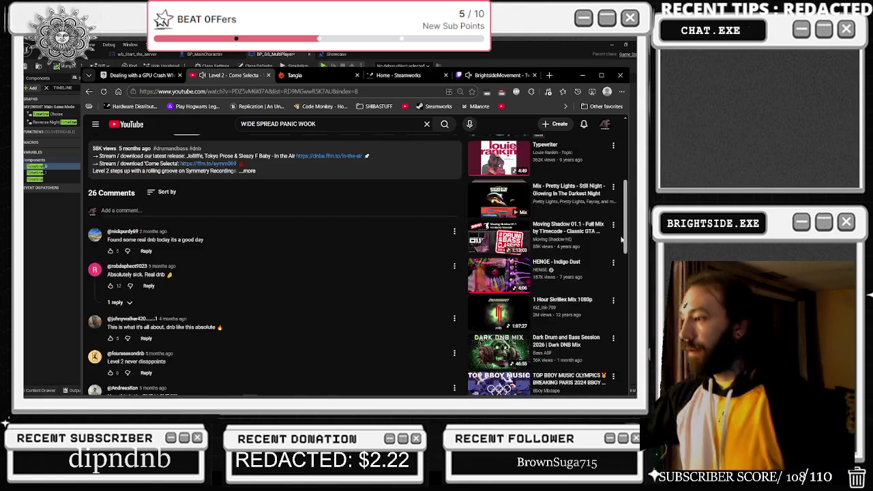
scroll(368, 245, "down", 2)
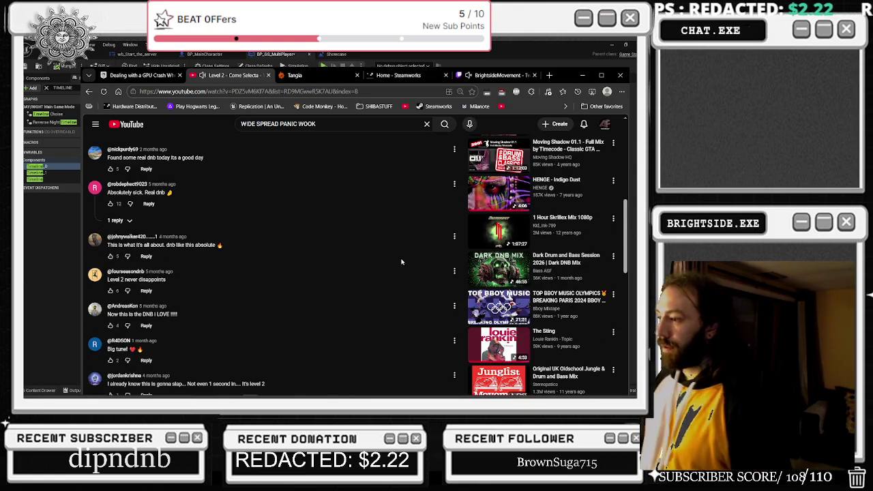
scroll(373, 248, "down", 2)
scroll(411, 263, "down", 3)
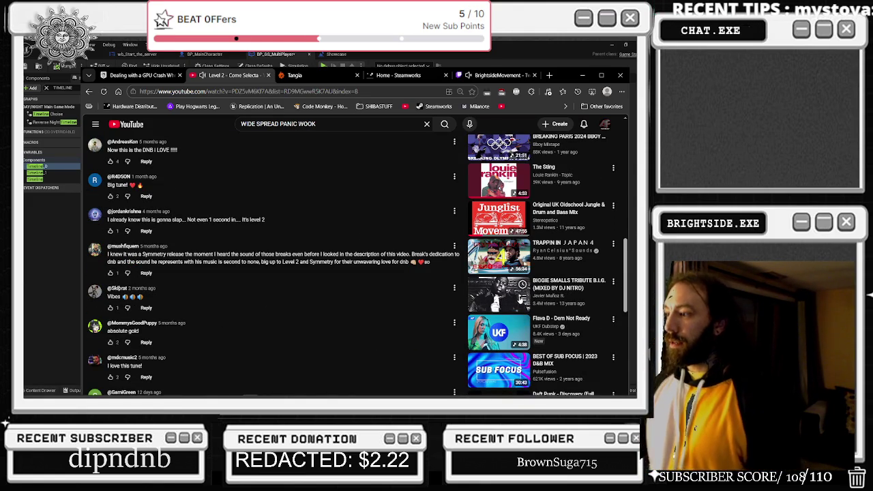
scroll(512, 300, "down", 2)
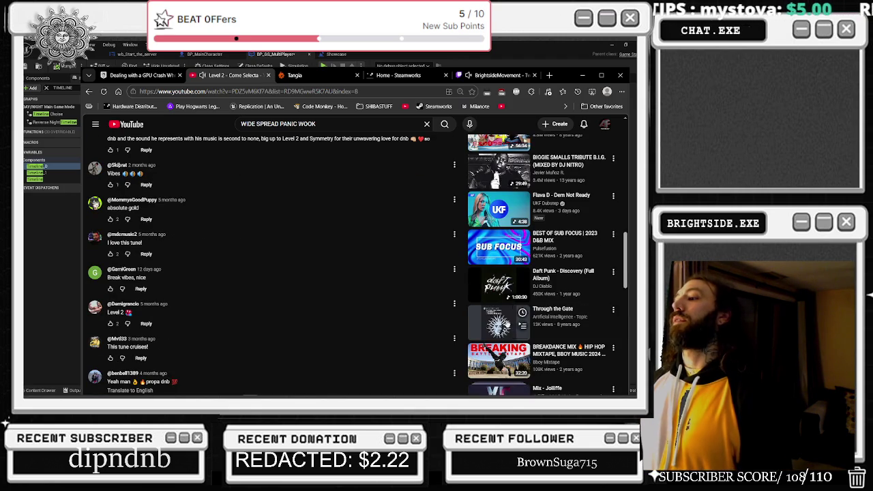
scroll(514, 307, "down", 2)
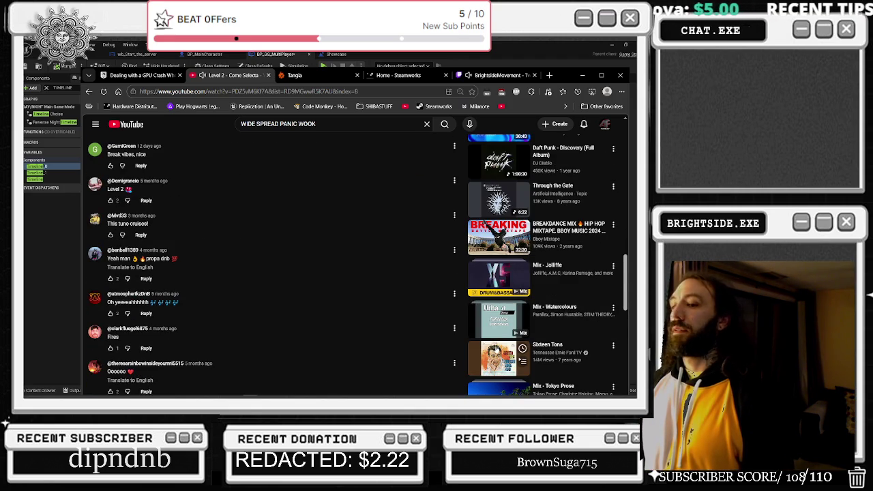
left_click(497, 358)
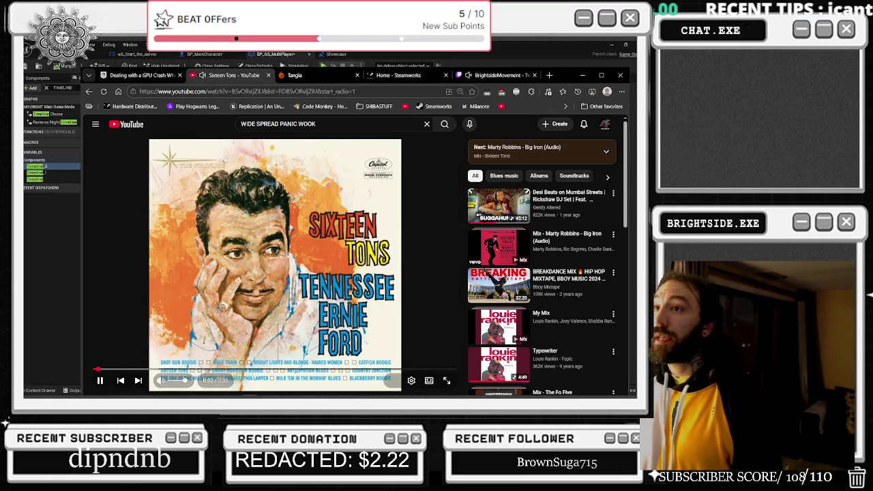
left_click(583, 76)
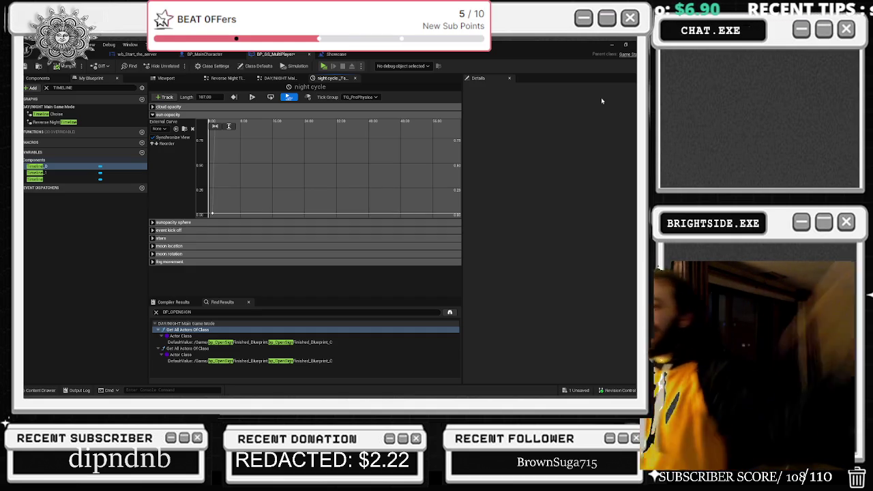
Return to BP_GS_MultiPlayer's night cycle timeline and expand and fit the fog movement curve.
left_click(337, 55)
scroll(353, 206, "up", 3)
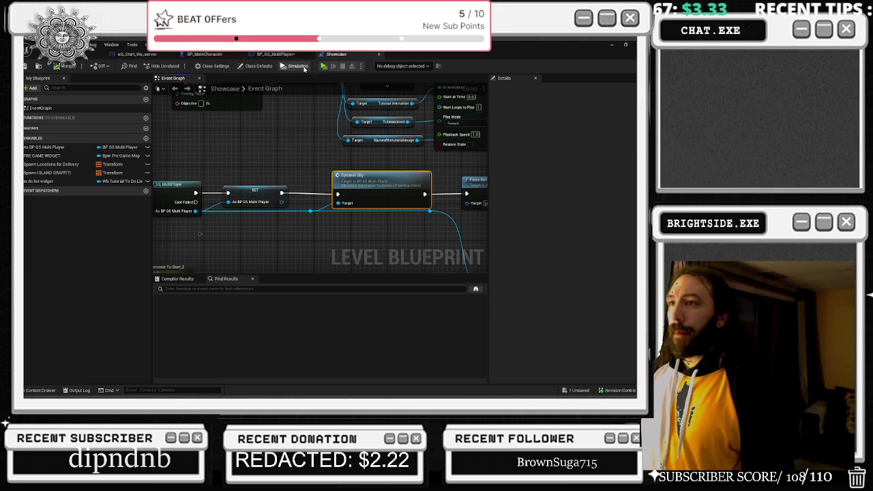
left_click(275, 54)
scroll(323, 156, "down", 5)
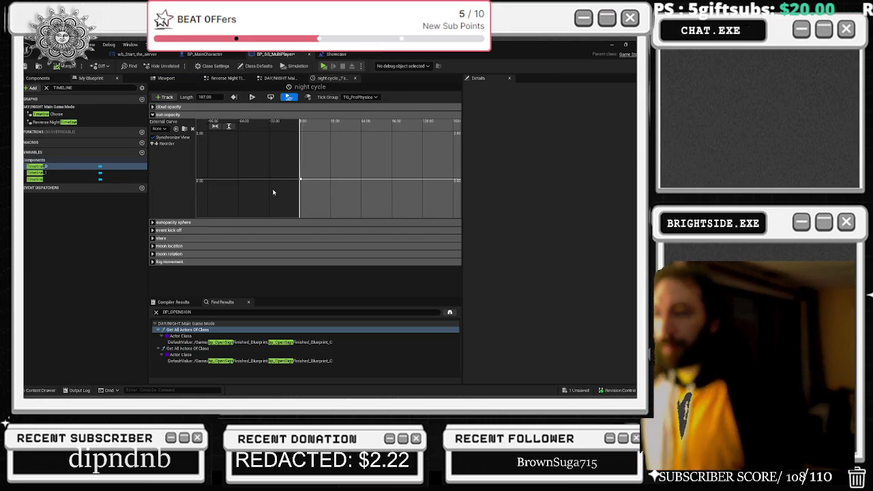
scroll(321, 193, "down", 4)
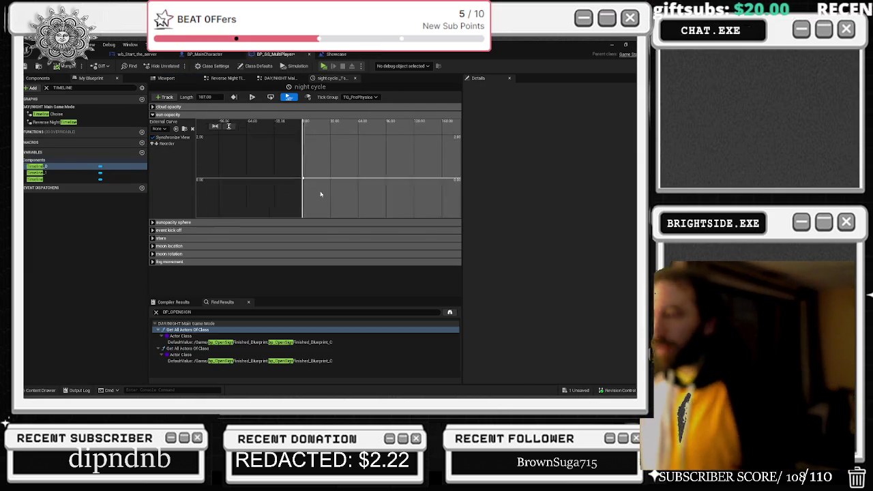
left_click(154, 262)
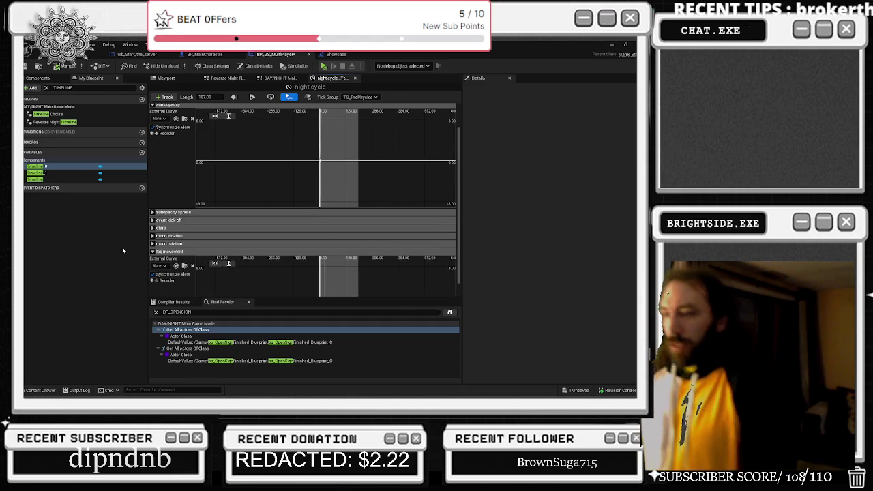
left_click(230, 263)
left_click(215, 262)
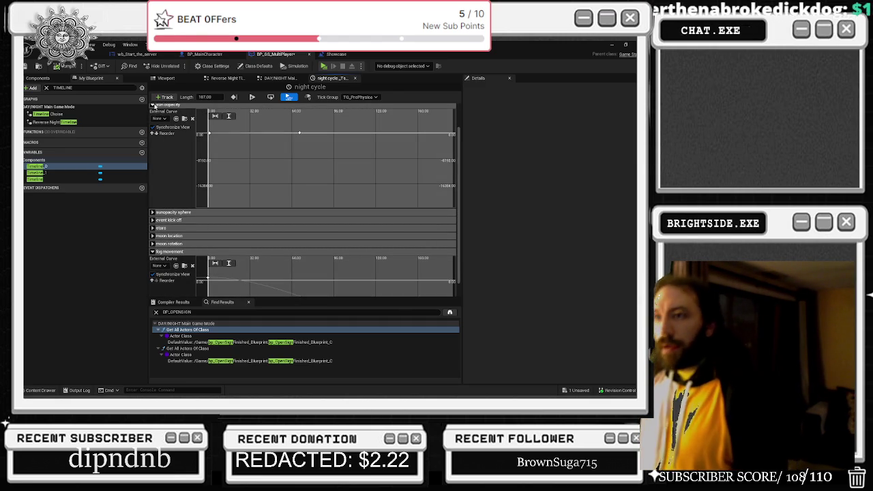
Select the last fog movement key at 180.0 and begin editing its Time.
left_click(153, 105)
left_click_drag(369, 217, 426, 258)
left_click(266, 172)
left_click(396, 231)
left_click(263, 174)
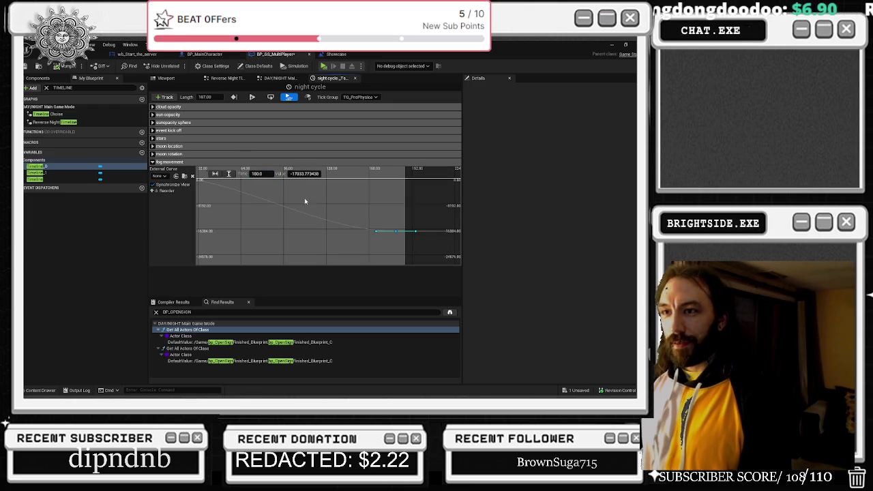
Set the timeline length to 174 and the last fog movement key's time to 170.
scroll(350, 220, "down", 2)
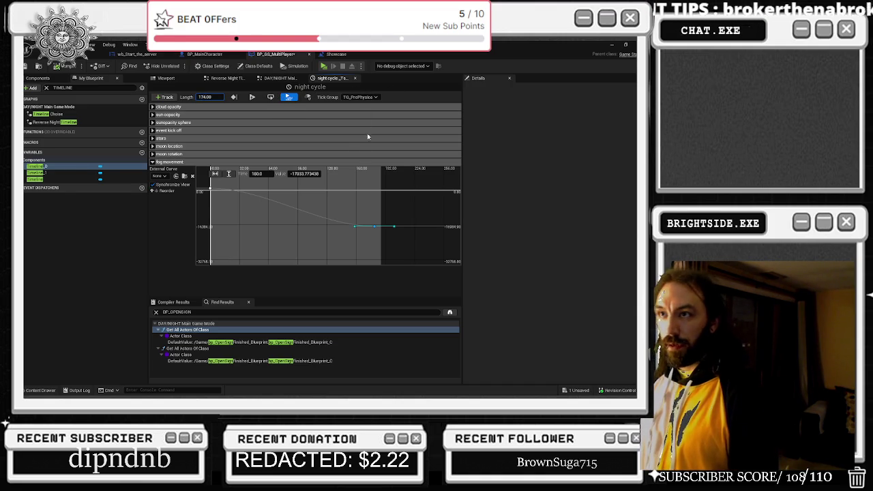
left_click(340, 191)
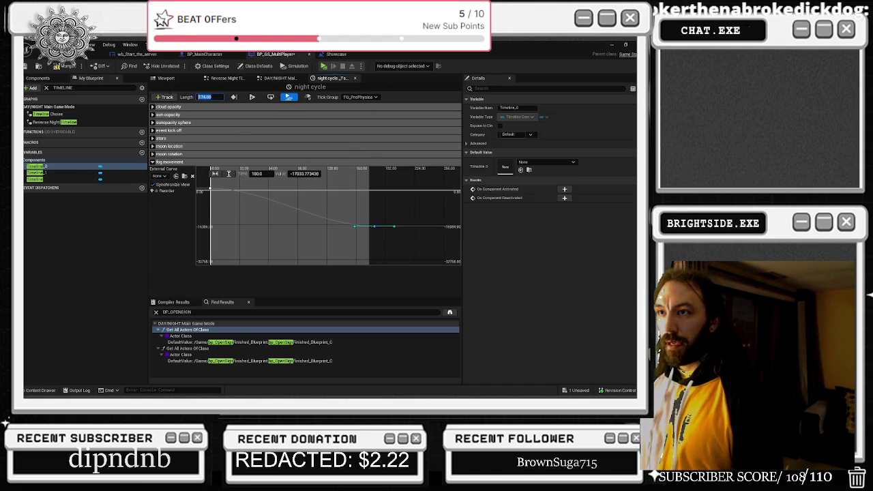
left_click(261, 174)
type("174")
key("Return")
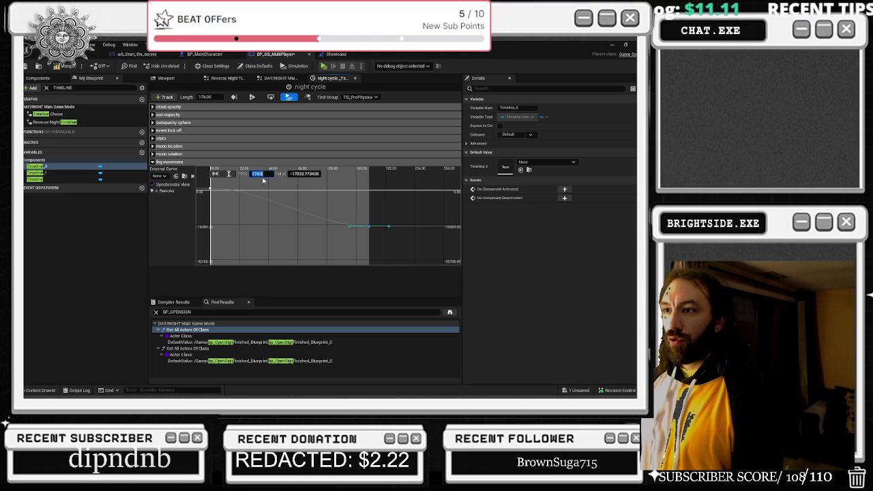
type("170")
key("Return")
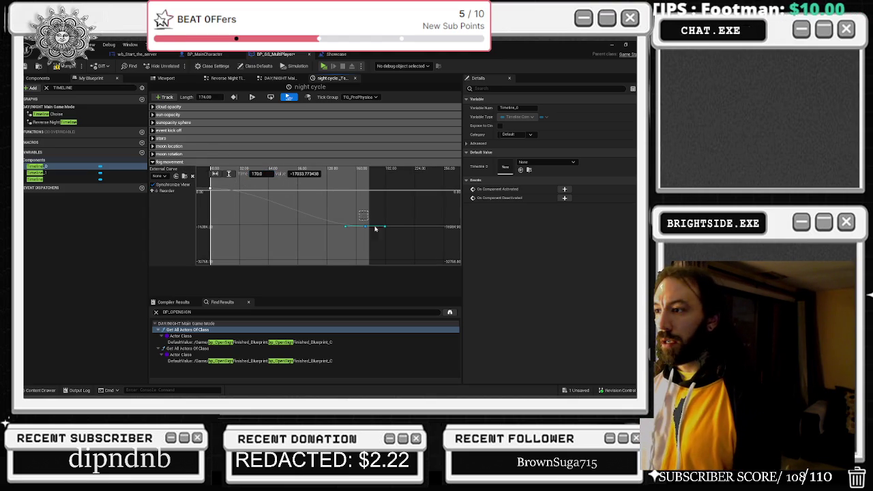
Retime the last moon rotation key from 160 to 170.
left_click(152, 153)
left_click(368, 179)
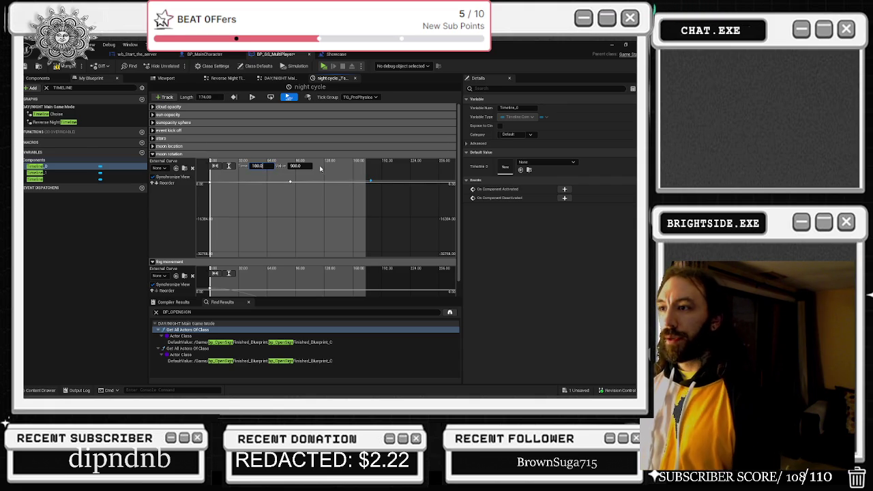
left_click(257, 165)
type("100.0")
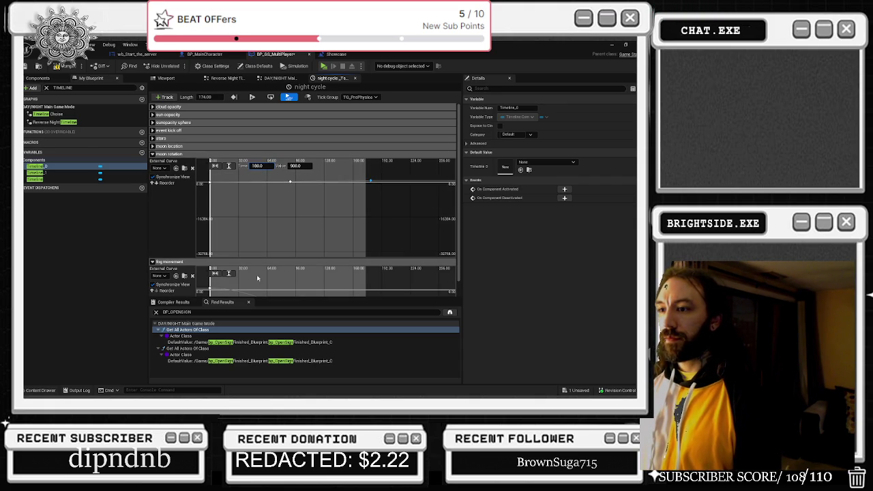
scroll(269, 287, "down", 2)
left_click(348, 286)
left_click(257, 273)
left_click(257, 165)
type("170")
key("Return")
left_click(153, 154)
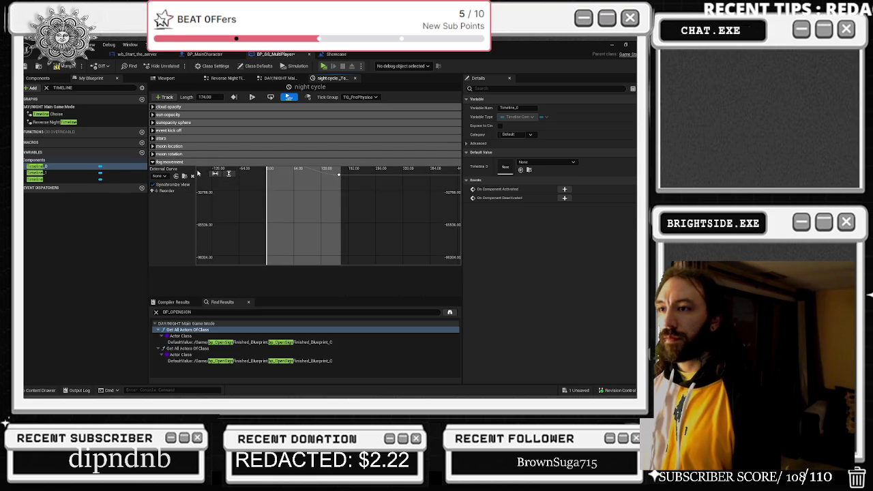
Set the last moon location key's value to 0.001.
left_click(153, 162)
left_click(152, 146)
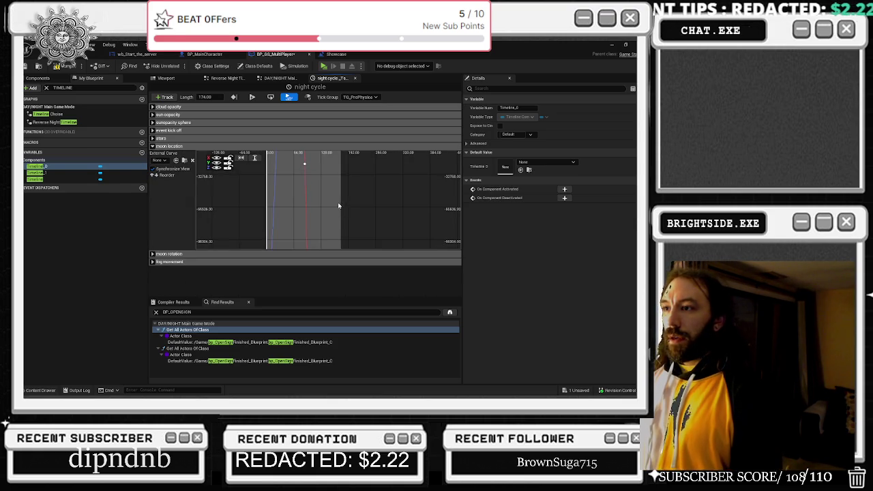
scroll(339, 206, "down", 3)
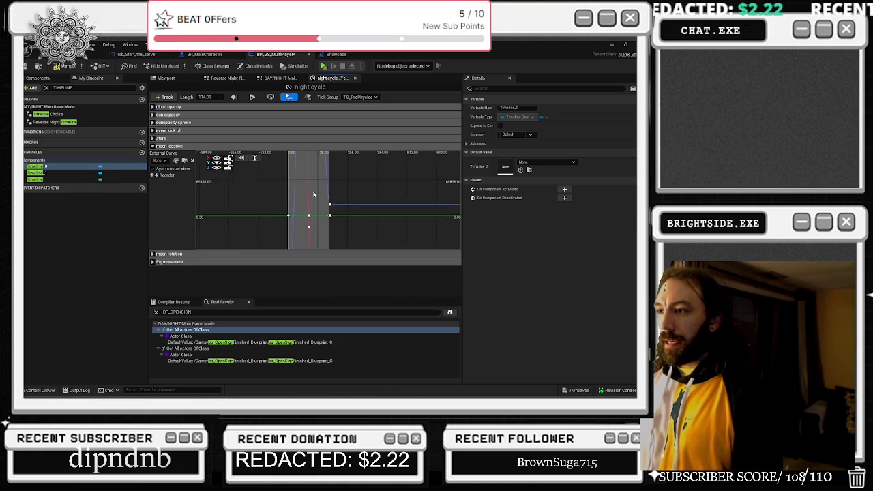
left_click(330, 203)
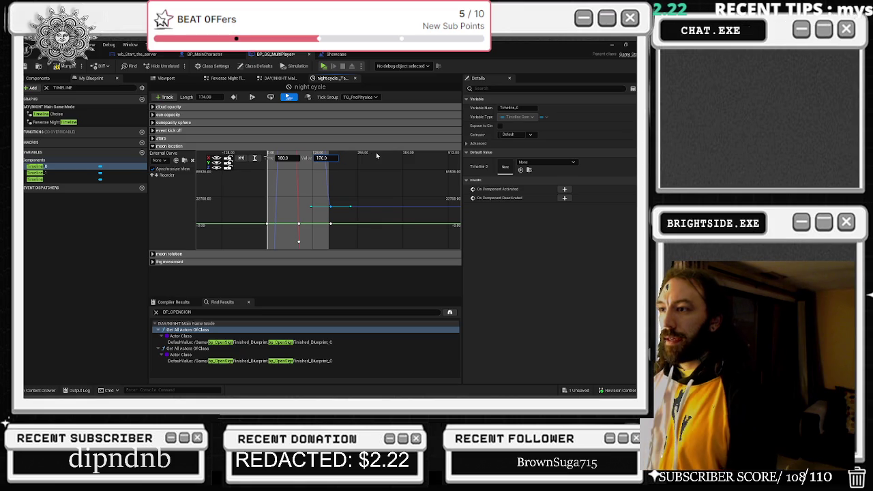
right_click(348, 177)
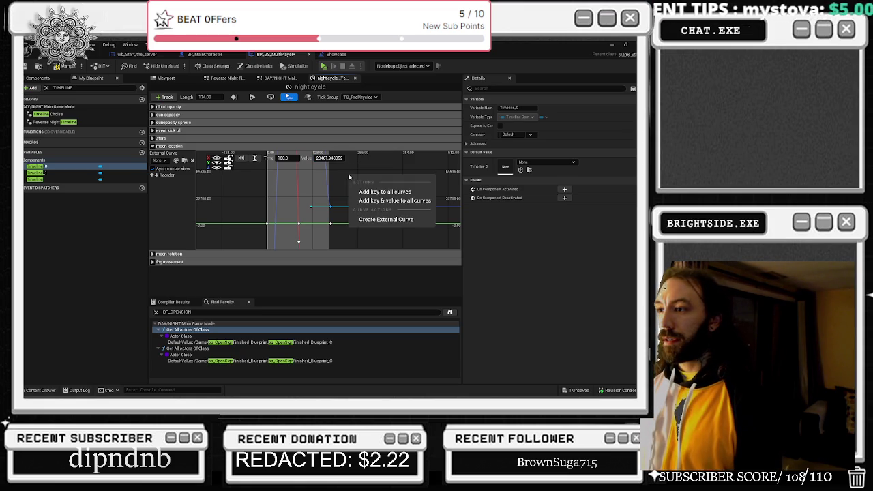
left_click(326, 218)
type("0.001")
key("Return")
Retime the moon location key from 180 to 170.
scroll(340, 217, "down", 2)
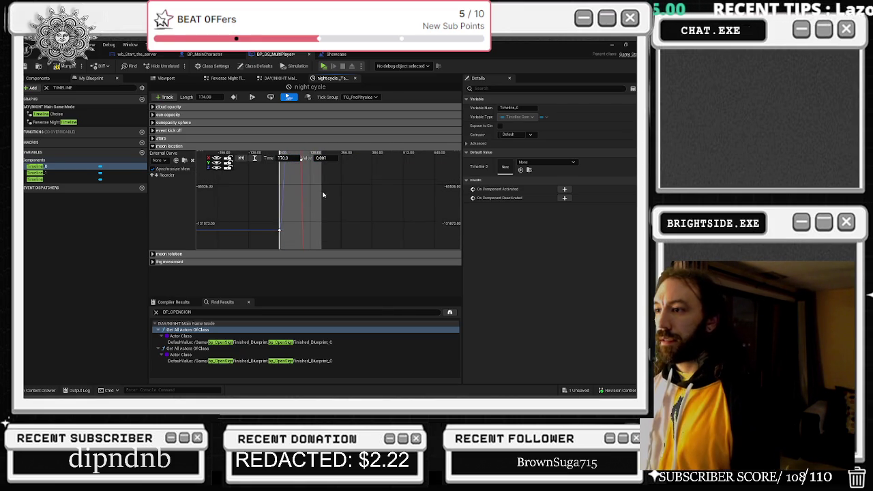
left_click(240, 158)
scroll(337, 210, "down", 3)
double_click(282, 158)
type("170")
key("Return")
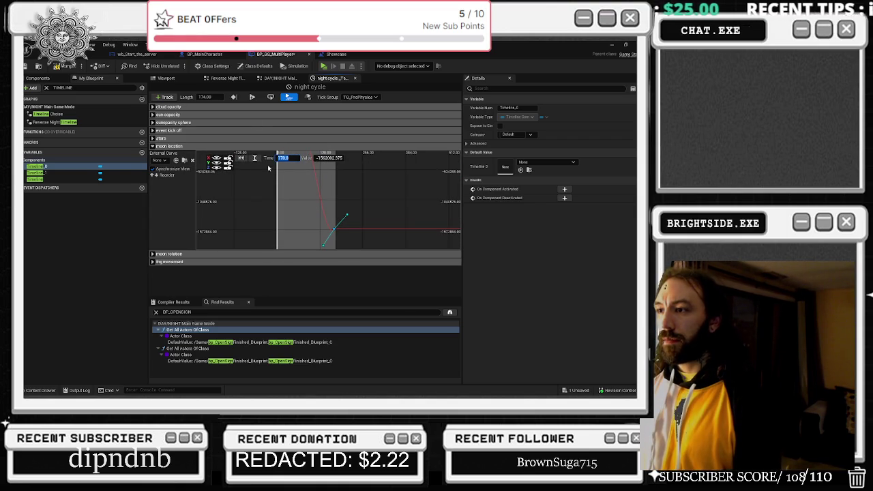
left_click(153, 145)
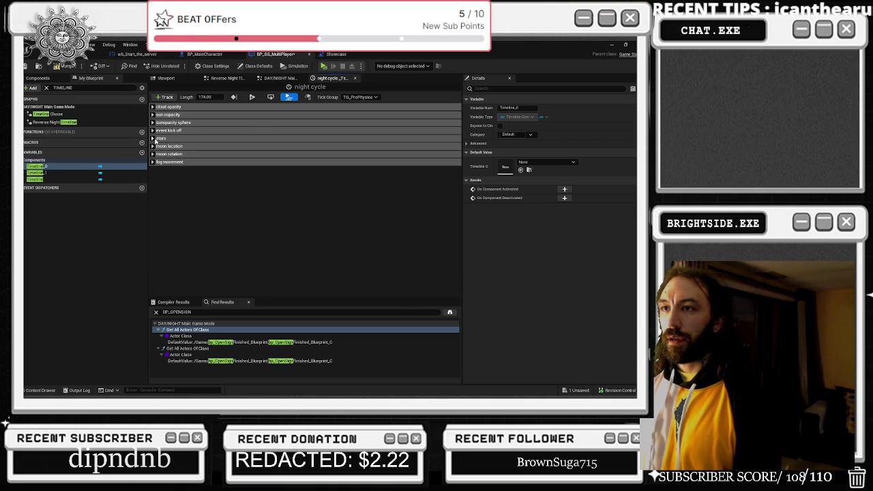
left_click(154, 139)
left_click(308, 158)
left_click(155, 138)
left_click(153, 130)
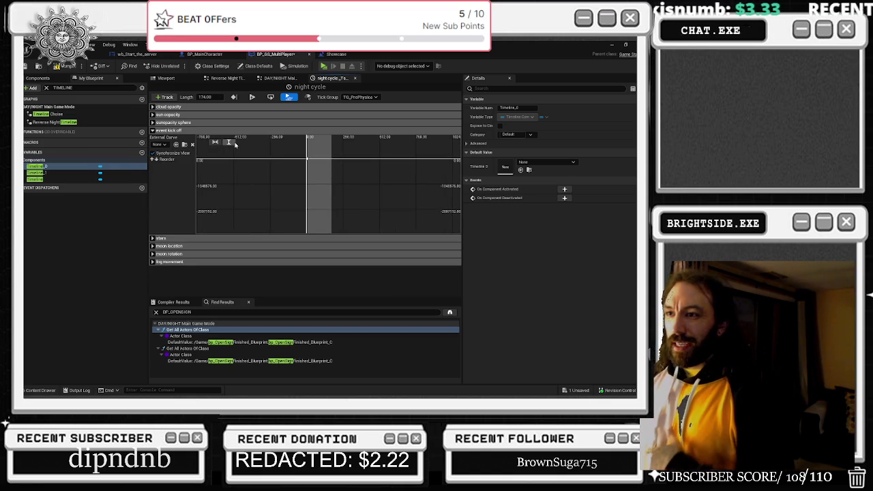
left_click(154, 130)
left_click(153, 123)
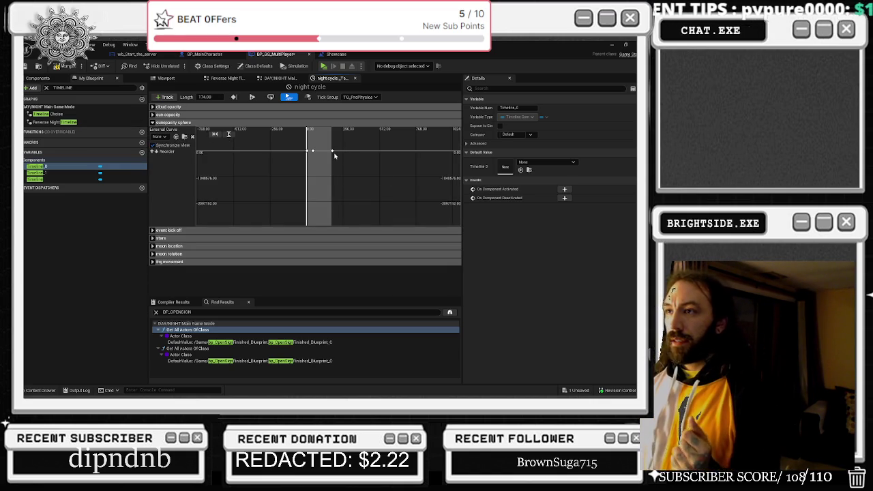
scroll(335, 156, "up", 2)
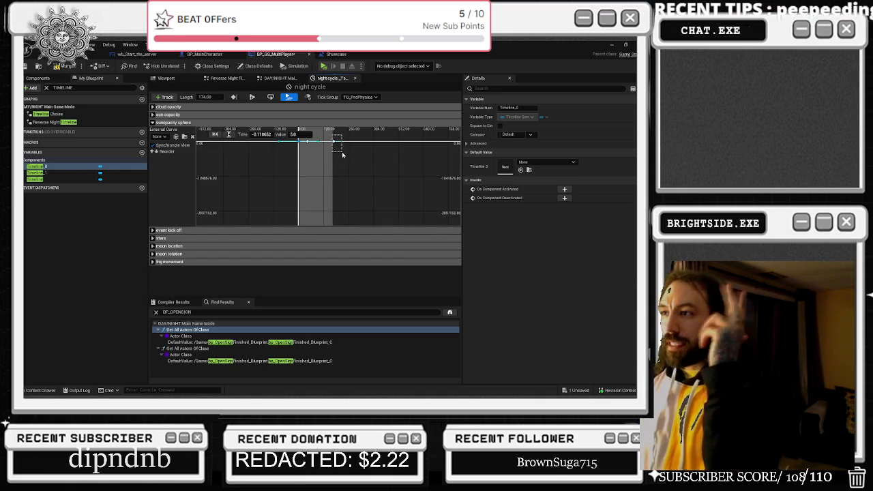
left_click(323, 159)
left_click(181, 114)
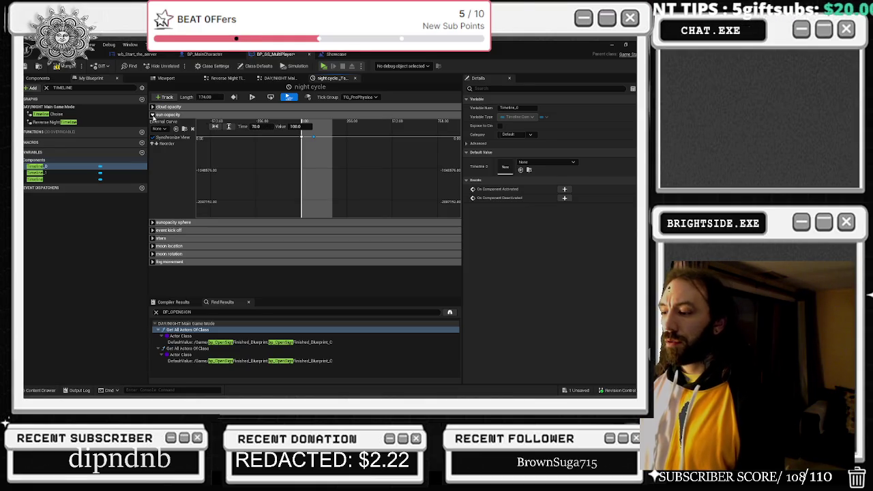
left_click(153, 114)
left_click(153, 107)
left_click(308, 128)
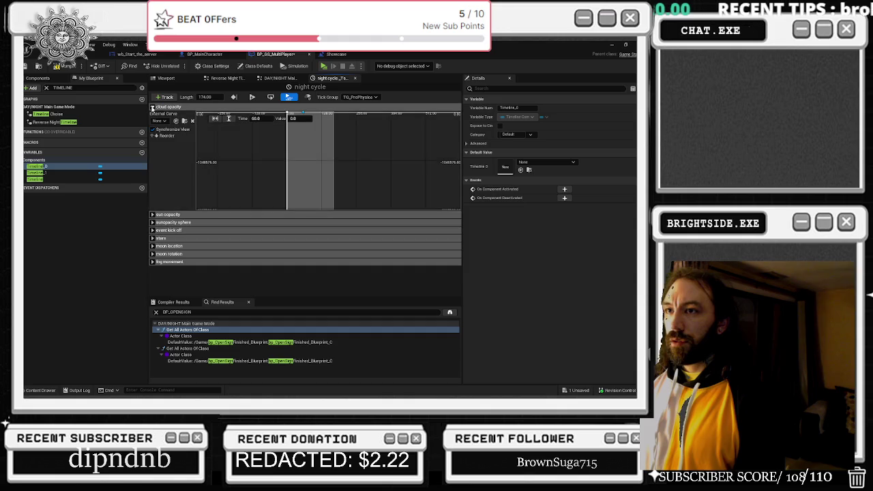
left_click(185, 106)
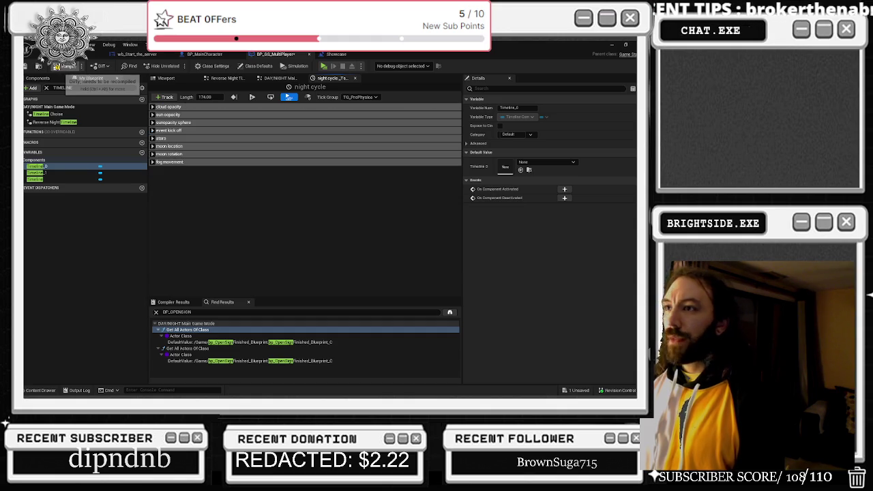
Compile with F7 and open the island sky Timeline node from the Reverse Night Timeline graph.
key("F7")
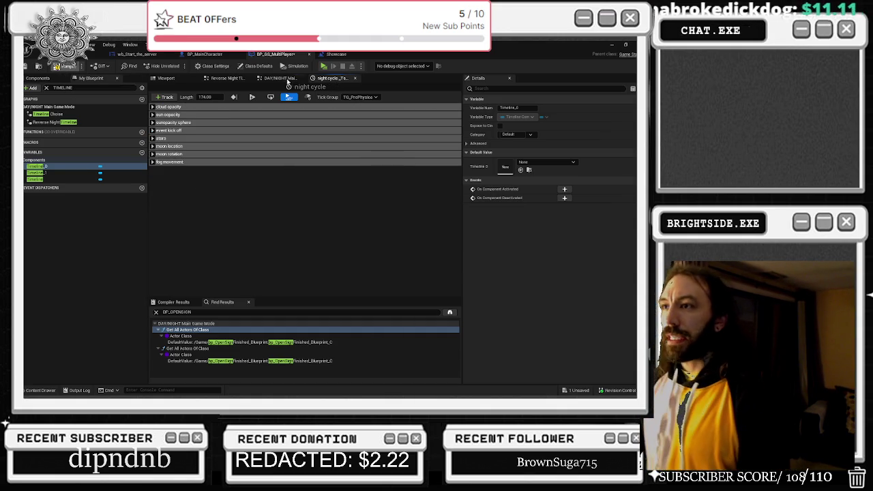
left_click(287, 79)
left_click(225, 77)
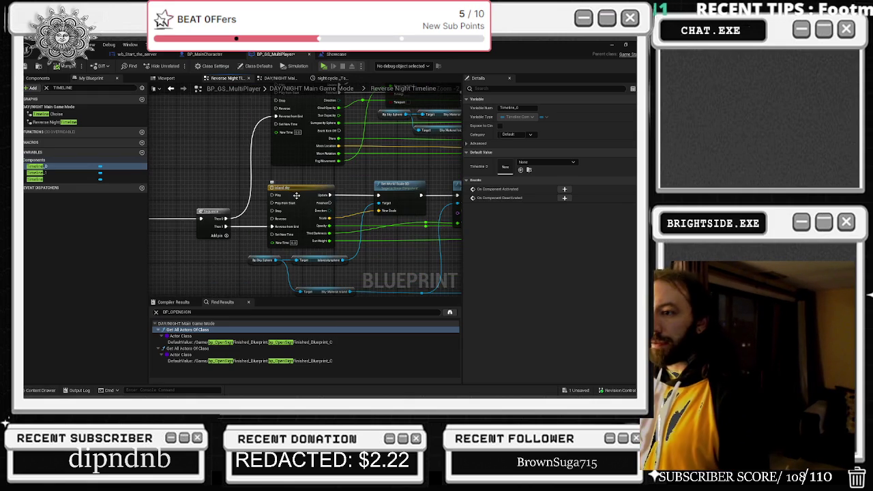
double_click(295, 197)
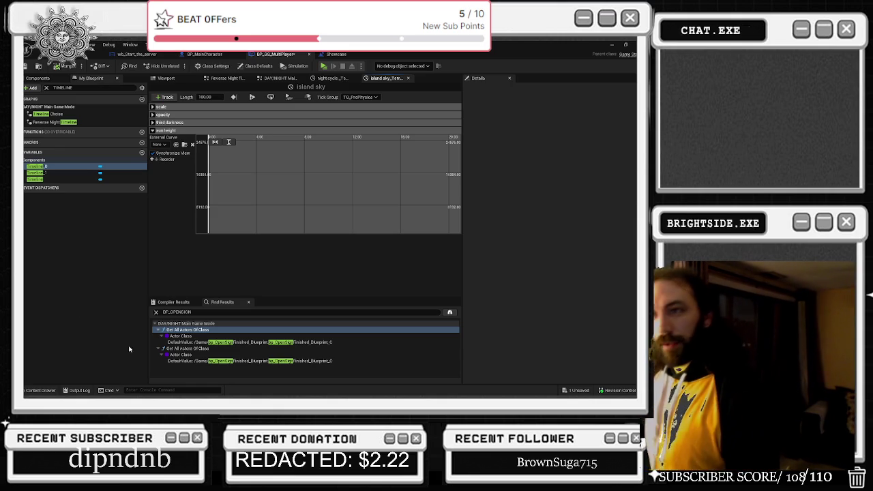
left_click(350, 189, "shift")
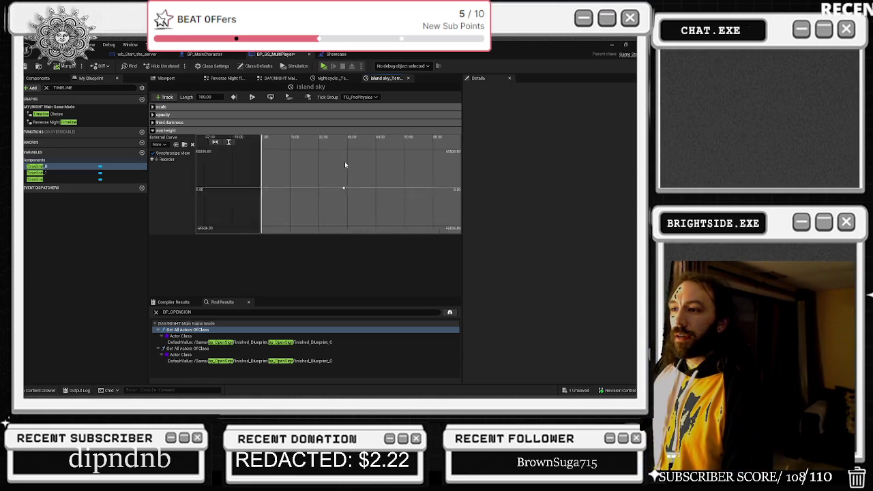
Adjust the island sky timeline length and retime the last sun height key to 176.
left_click(205, 97)
type("174")
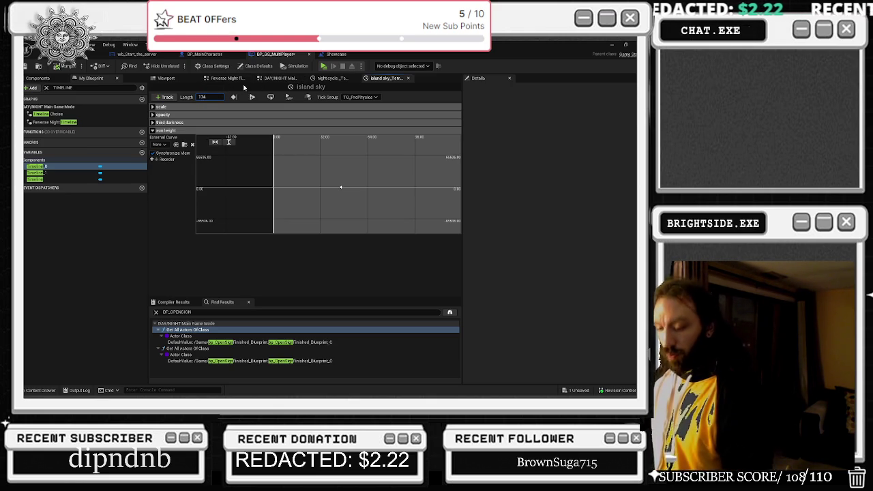
key("Return")
scroll(355, 182, "down", 3)
left_click(381, 185, "shift")
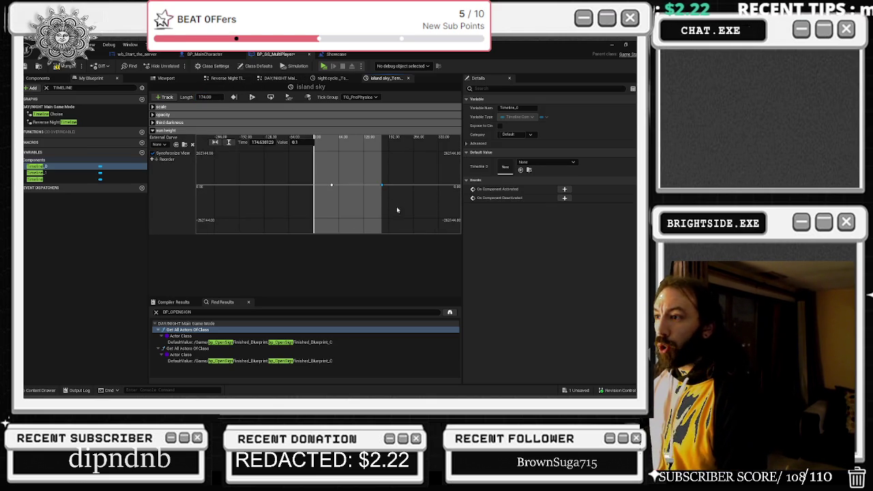
left_click(295, 143)
left_click(263, 142)
type("176")
key("Return")
Retime the last third darkness key to 170.
left_click(153, 130)
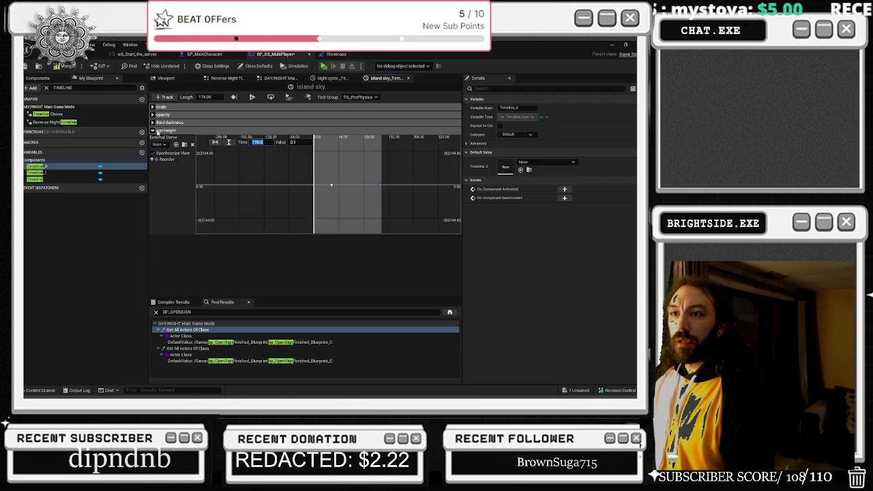
left_click(153, 122)
left_click(266, 136)
left_click(384, 177)
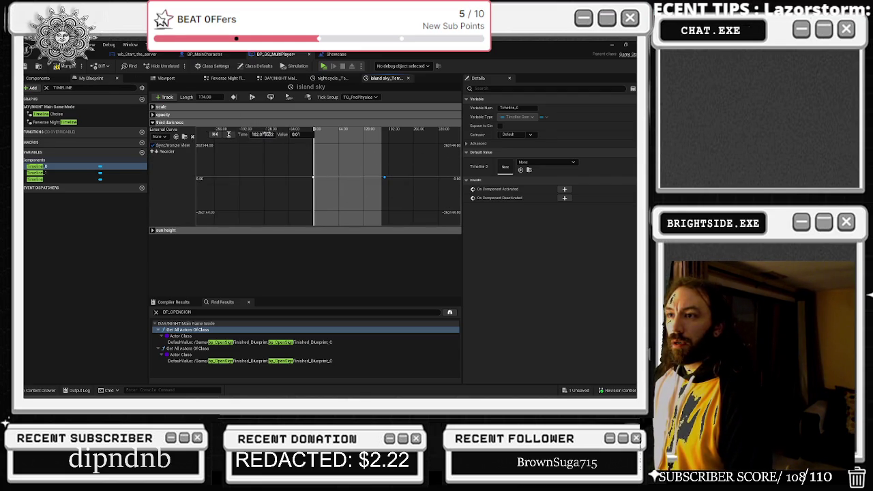
double_click(263, 135)
type("170")
key("Return")
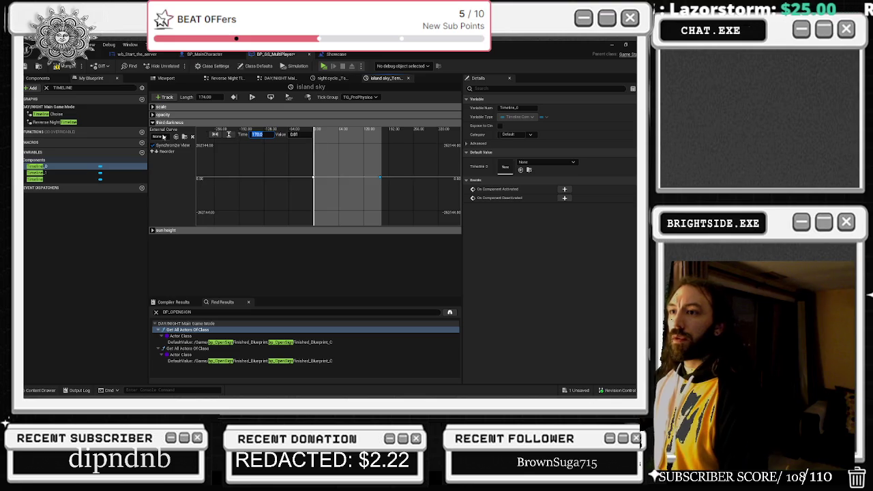
Check the opacity and scale curves, compile, and return to the Reverse Night Timeline graph.
left_click(153, 122)
left_click(153, 114)
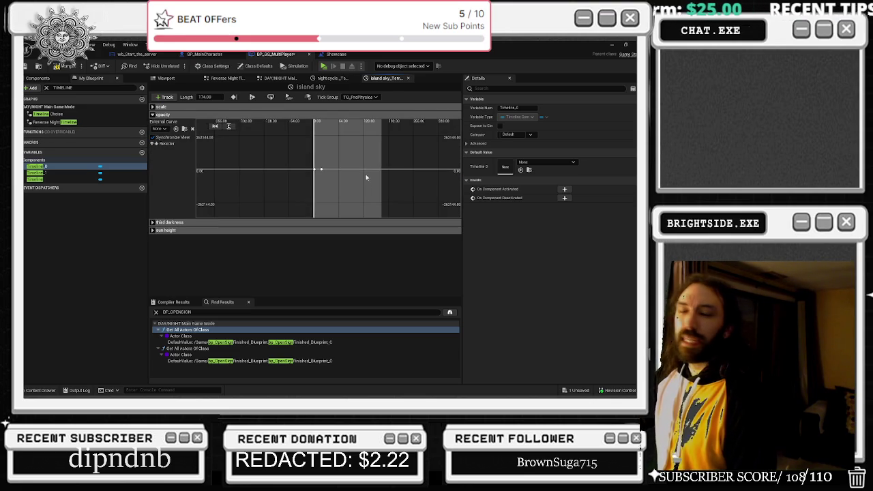
left_click(152, 114)
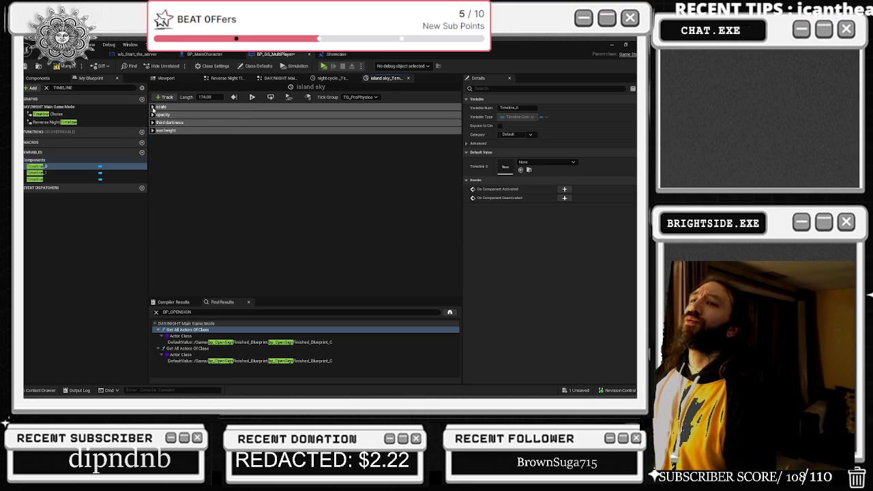
left_click(153, 107)
left_click(316, 159)
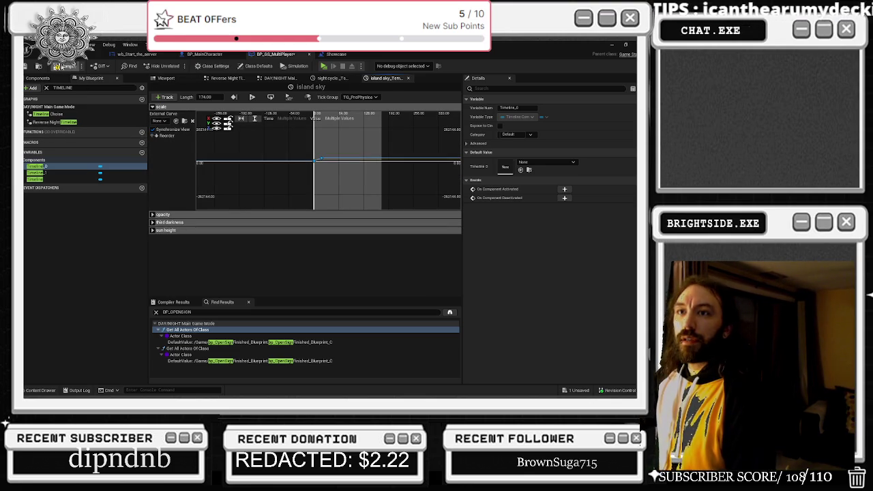
key("F7")
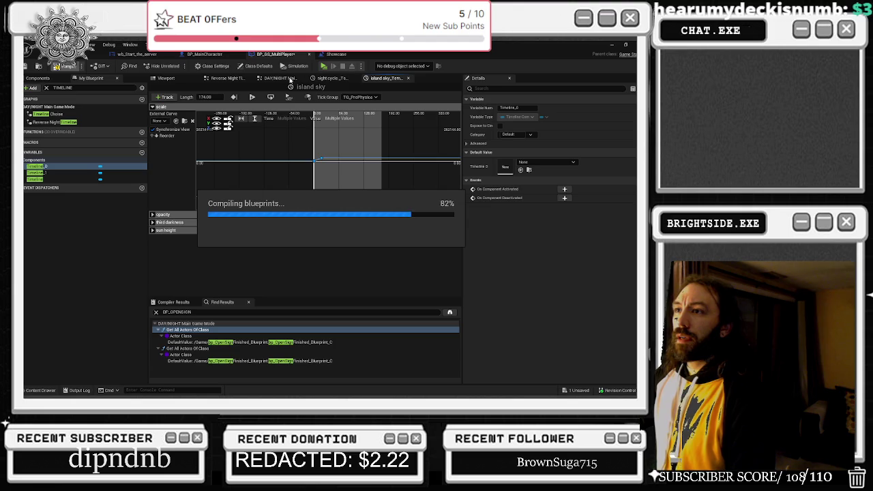
left_click(225, 78)
scroll(338, 218, "up", 5)
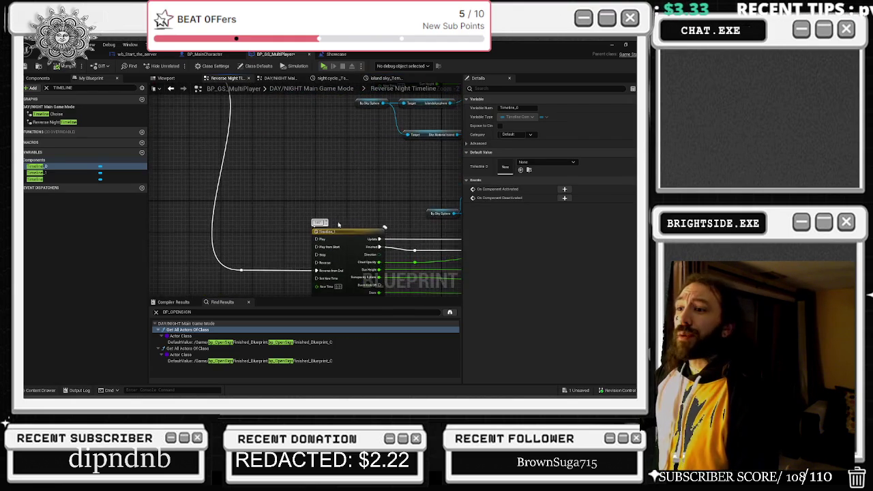
Open Timeline_1, set its length to 174, and fit the MOON LOCATION curve into view.
double_click(293, 200)
type("174")
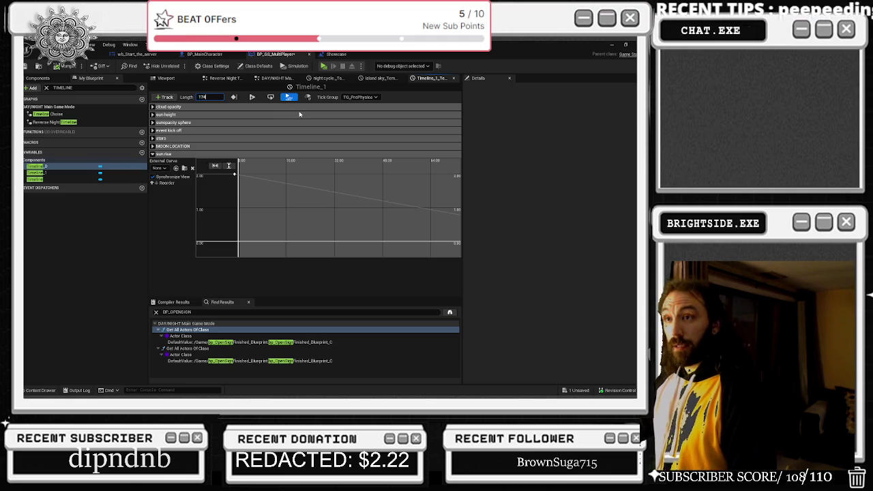
key("Return")
scroll(354, 196, "down", 5)
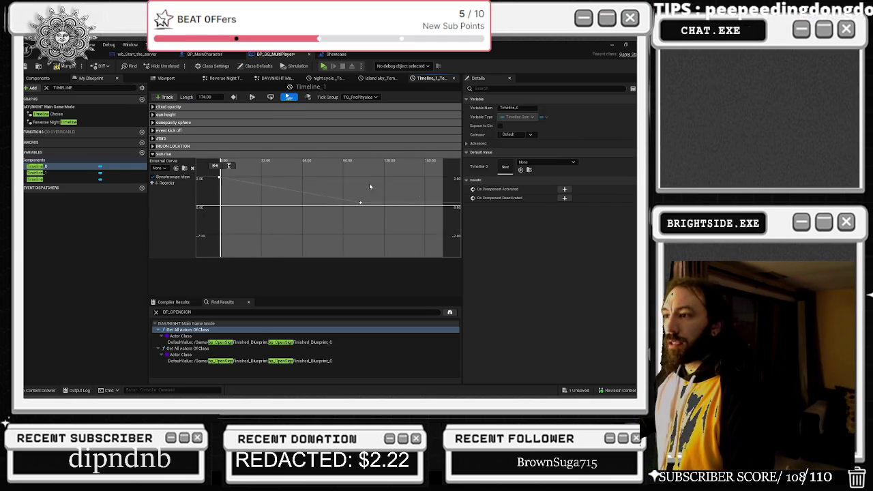
left_click(173, 146)
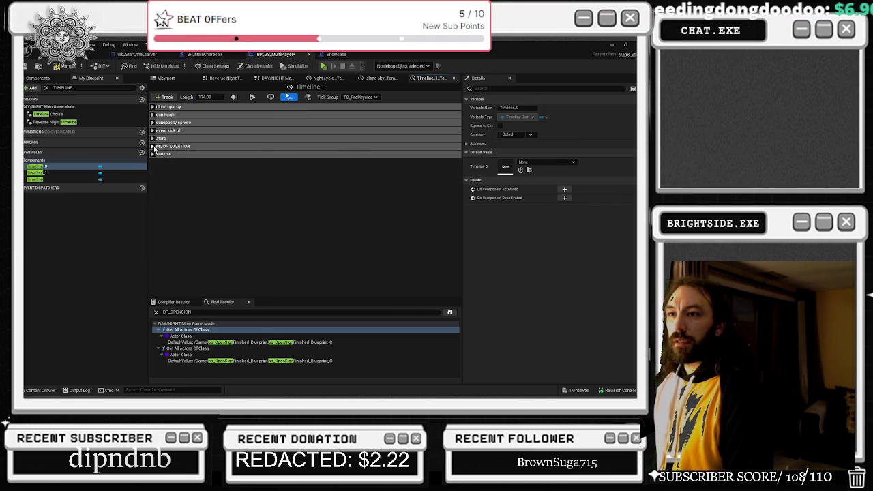
scroll(348, 188, "down", 5)
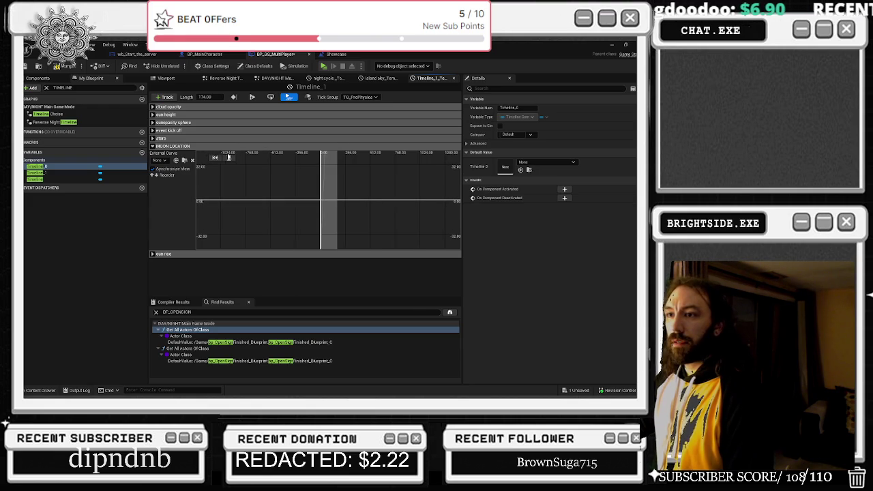
left_click(214, 157)
left_click(228, 158)
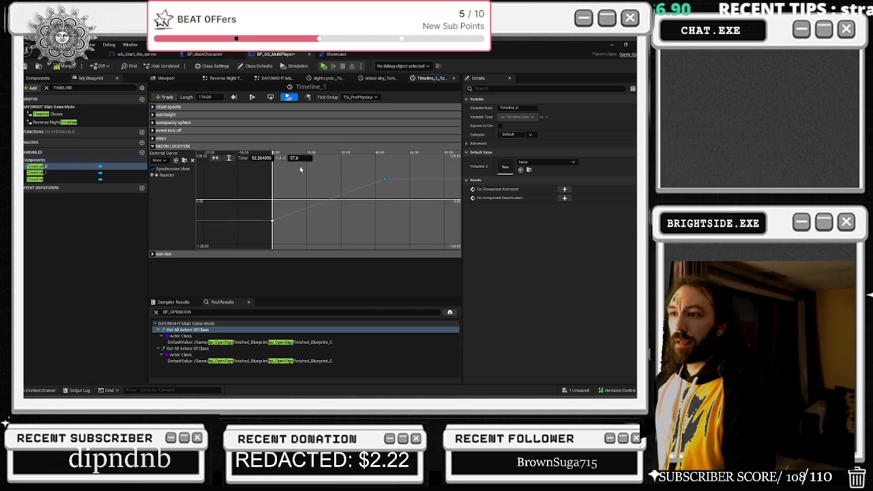
Review the stars, event kick off and sunopacity sphere curves.
left_click(161, 138)
scroll(376, 201, "down", 4)
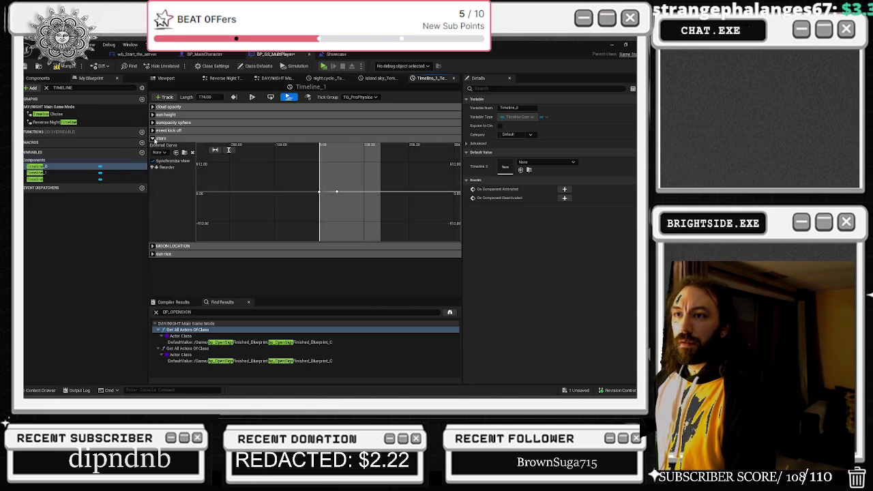
left_click(154, 138)
left_click(154, 130)
scroll(357, 179, "down", 2)
left_click(154, 130)
left_click(153, 122)
left_click(332, 176)
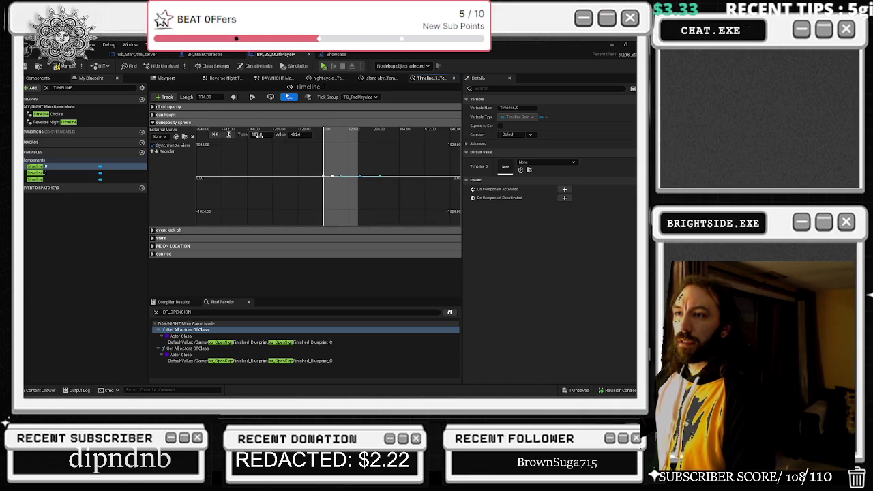
Review the sun height and cloud opacity curves, then compile and close Timeline_1.
left_click(153, 122)
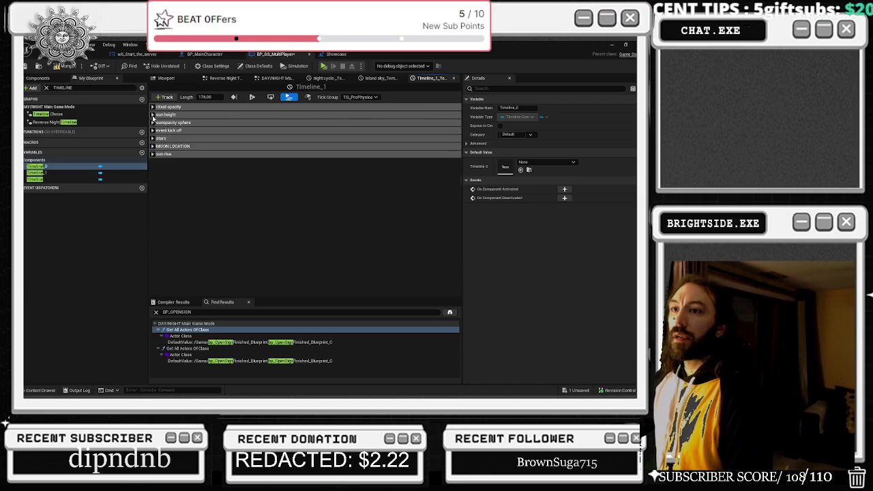
left_click(152, 115)
left_click(153, 115)
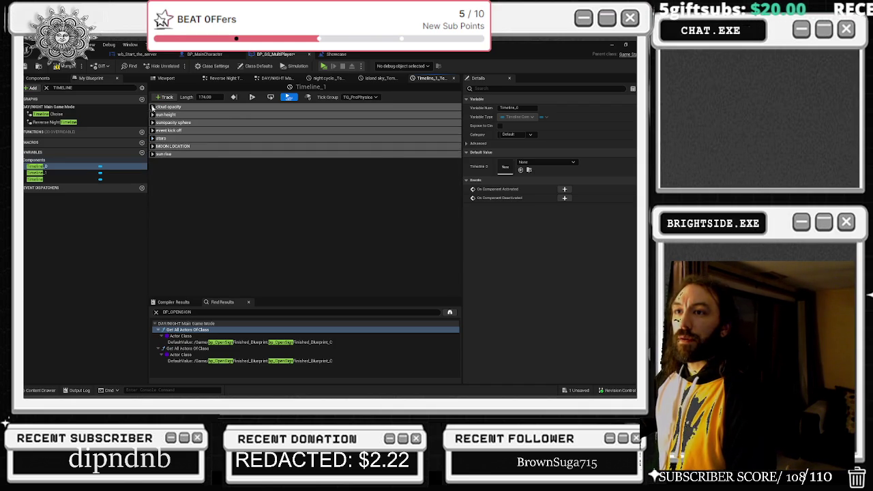
left_click(153, 106)
left_click(333, 161)
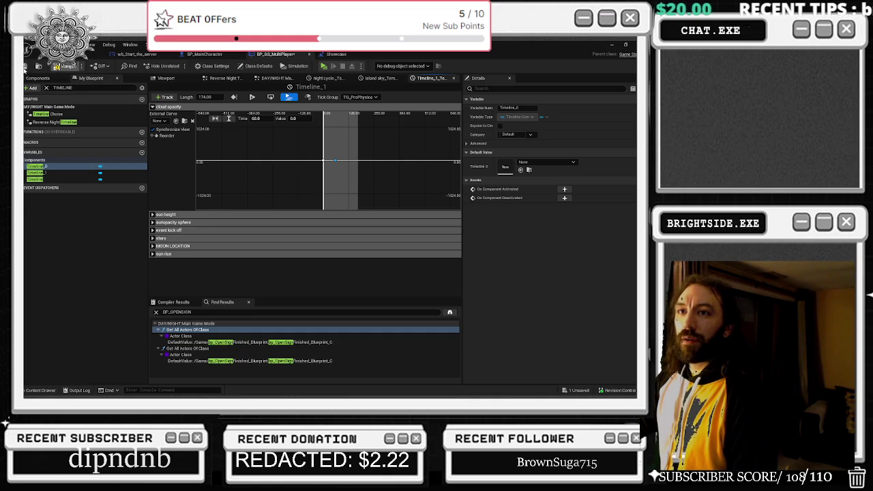
left_click(58, 66)
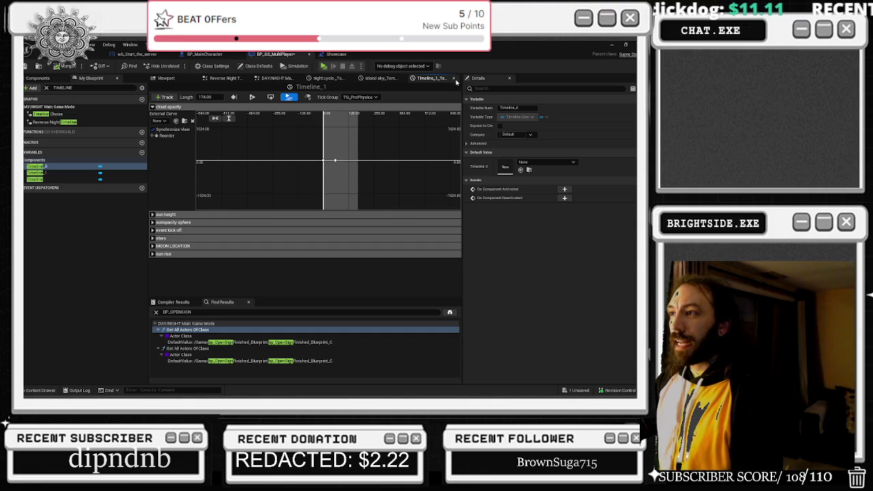
left_click(453, 78)
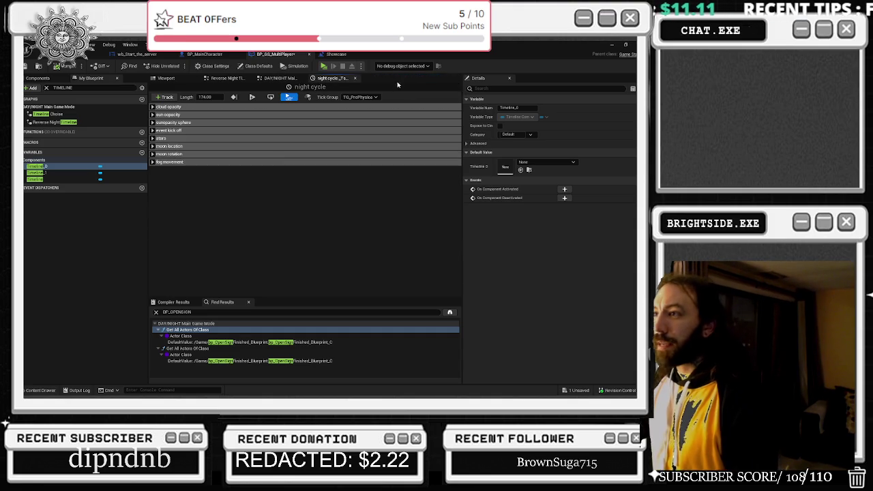
Close the night cycle timeline and follow the restart chain past the Delay node.
left_click(355, 78)
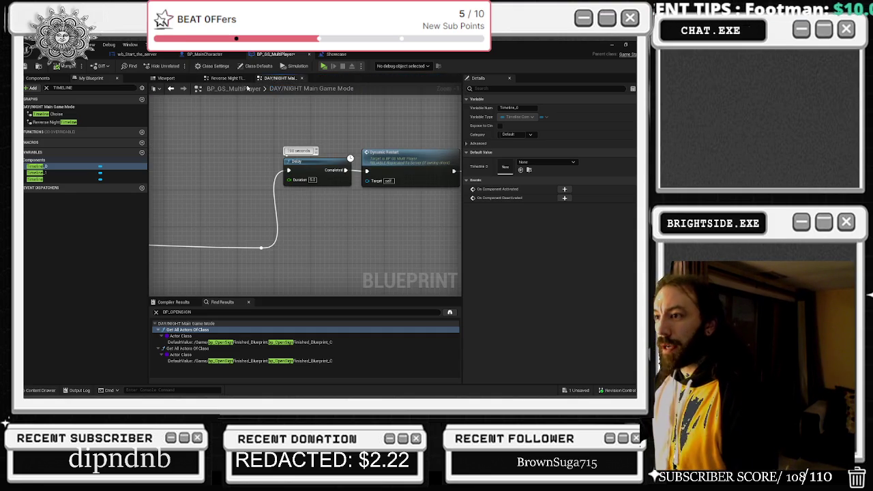
scroll(371, 116, "down", 5)
scroll(343, 148, "up", 6)
mouse_move(343, 148)
left_mouse_down()
mouse_move(440, 184)
mouse_move(426, 189)
mouse_move(403, 244)
left_mouse_up()
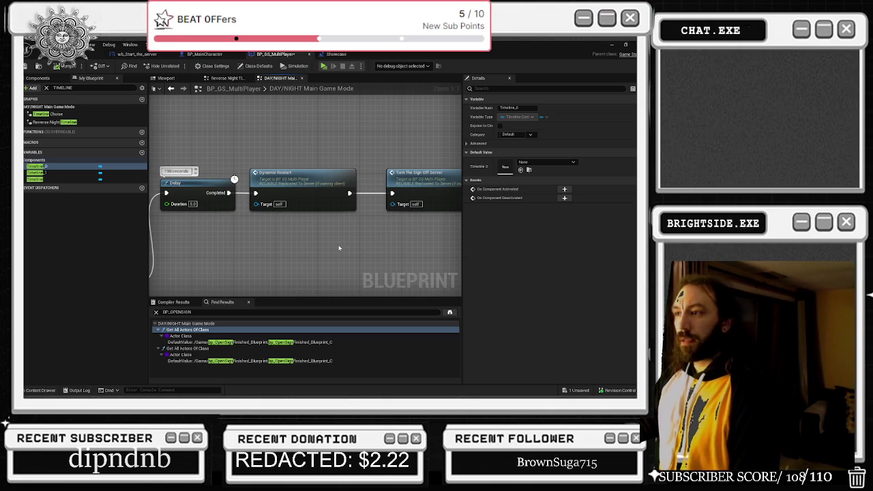
left_click_drag(339, 248, 314, 229)
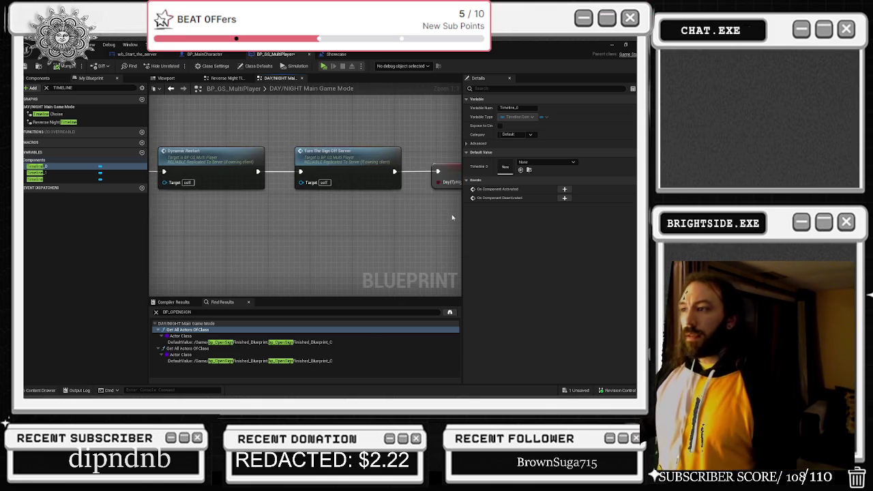
left_click_drag(452, 214, 240, 259)
Save the BP_GS_MultiPlayer blueprint, then save the Showcase map from the level editor.
key("ctrl+shift+s")
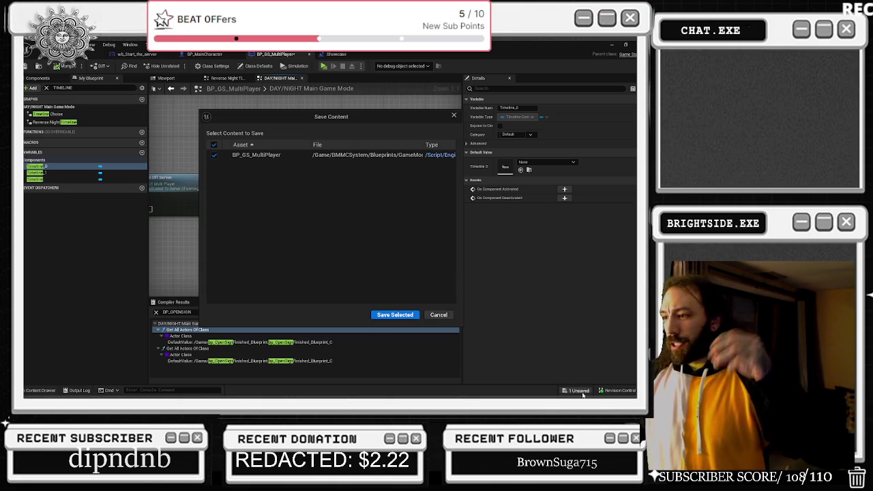
left_click(386, 316)
mouse_move(282, 147)
left_mouse_down()
mouse_move(345, 124)
mouse_move(321, 140)
left_mouse_up()
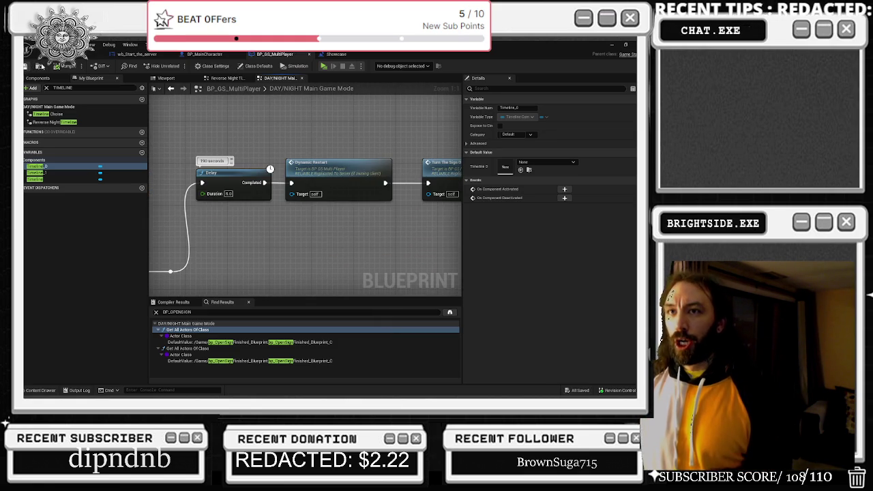
left_click(96, 54)
left_click(28, 66)
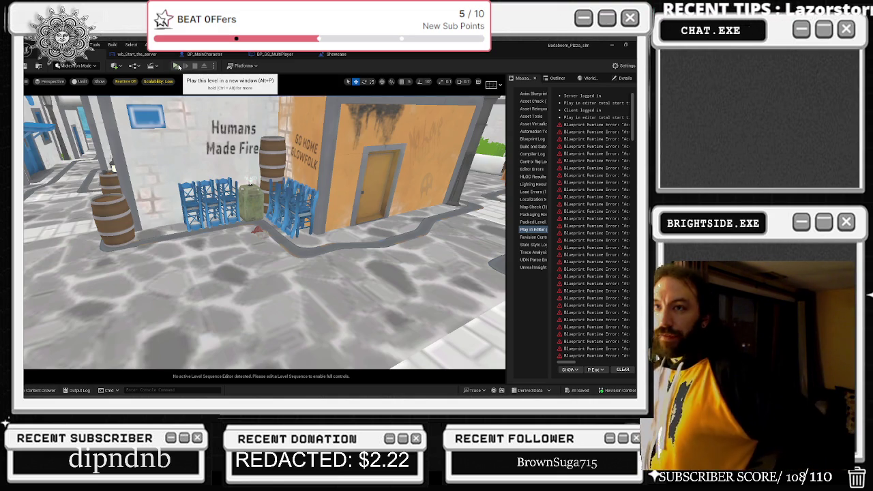
Save the map and modified packages from the level editor toolbar.
left_click(34, 65)
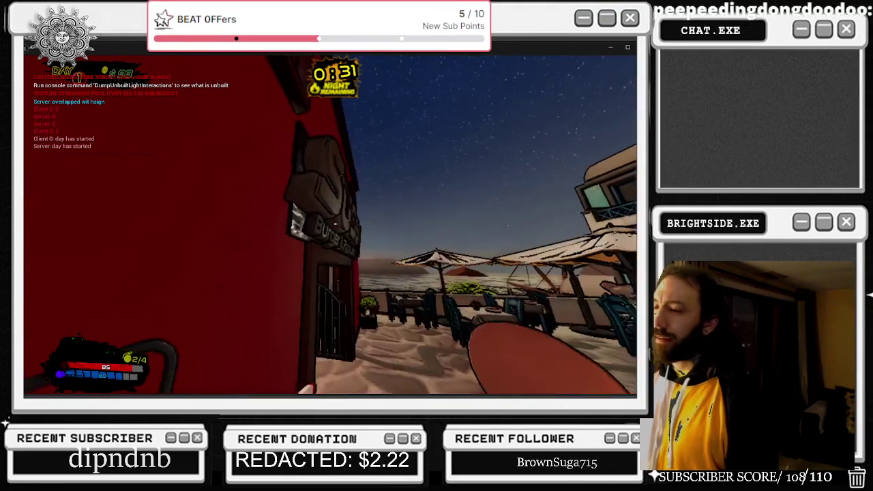
Walk across the plaza toward the burger building and swap to held item 2.
key("w")
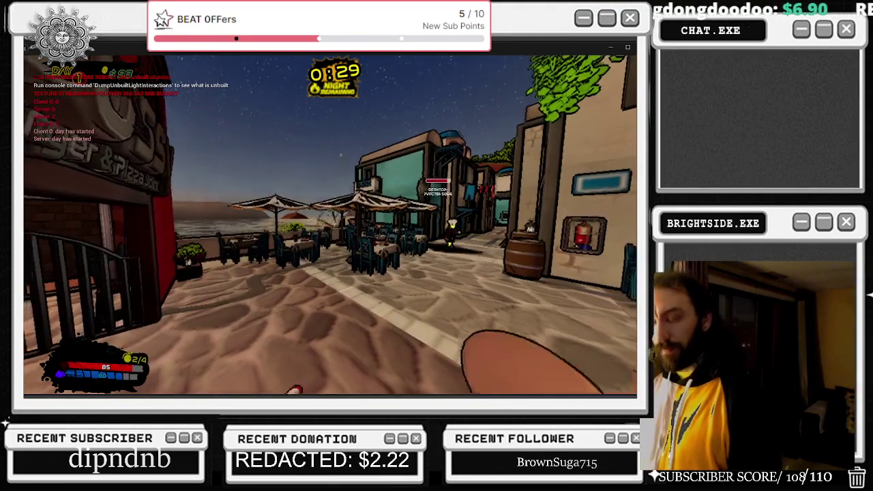
key("w")
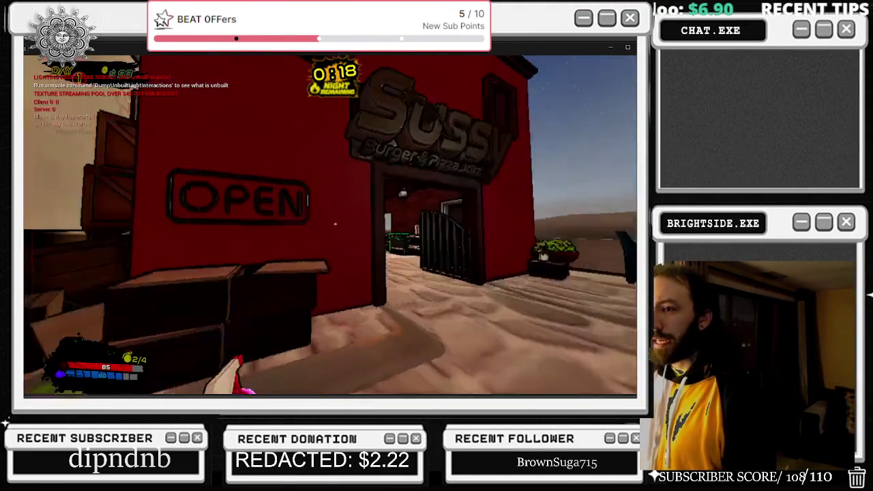
key("2")
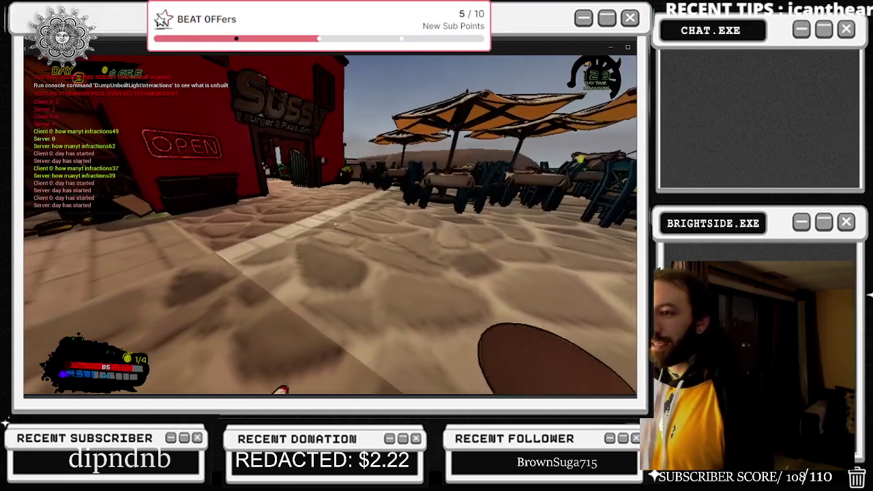
Return to the game and reach the 'Break in case of emergency' cabinet with 2:29 of night left.
key("alt")
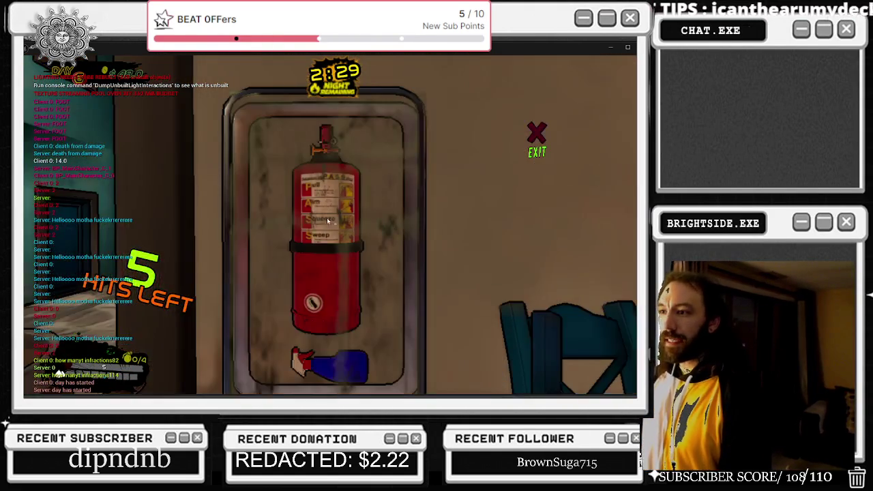
Smash the emergency cabinet glass, take the fire extinguisher, then bring up the window list after going down.
left_click(327, 218)
left_click(327, 217)
left_click(327, 217)
left_click(321, 218)
left_click(317, 218)
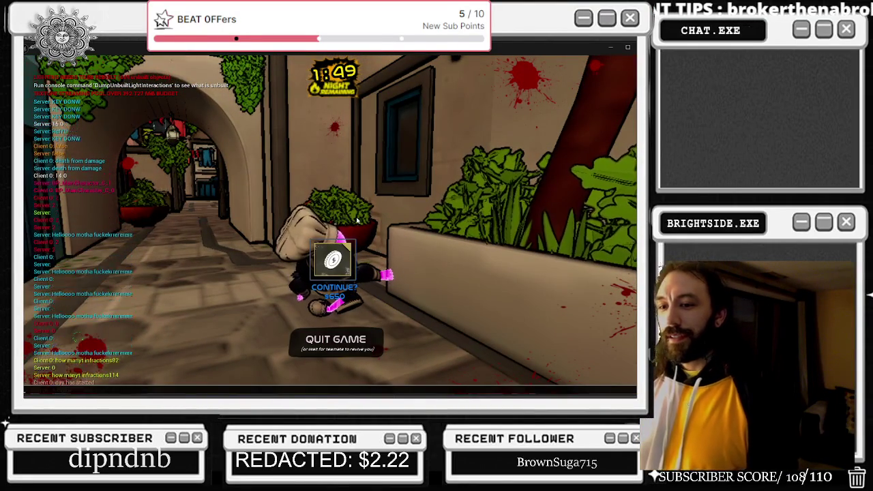
key("alt+Tab")
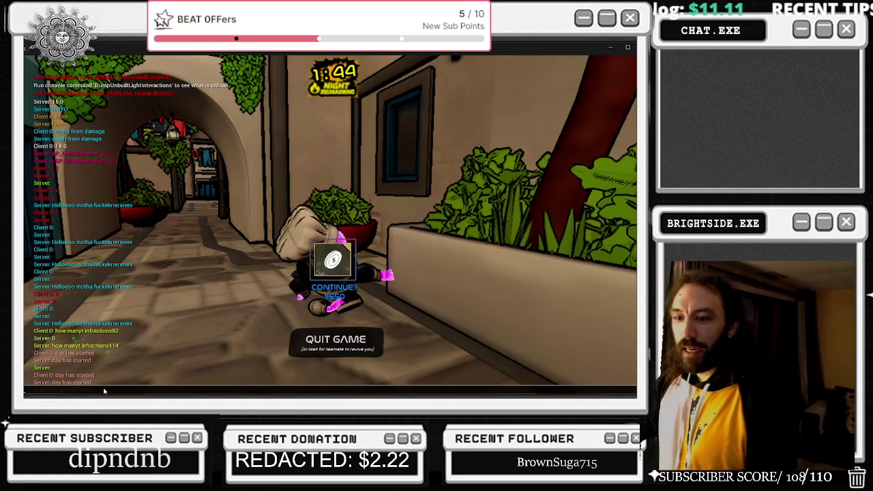
Run the 'Respawn the host_Server' console command, then raise and dismiss the quit confirmation.
type("as")
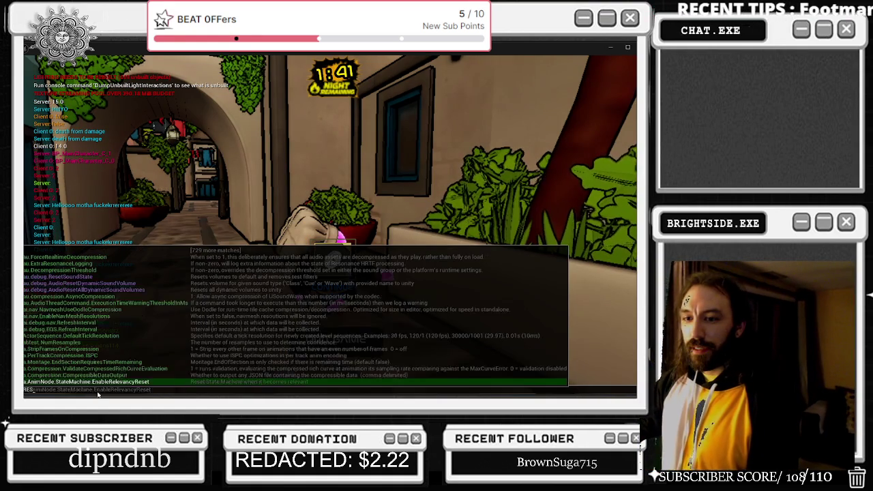
type("pawn the host _Server\"")
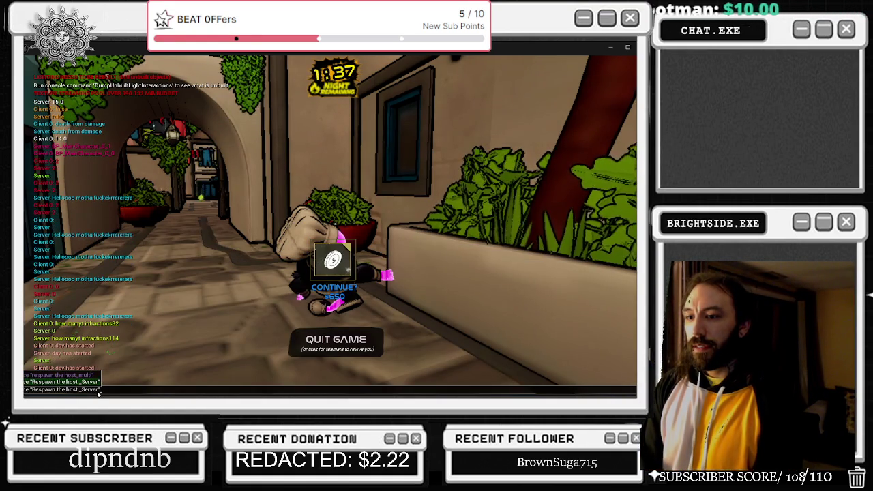
key("Return")
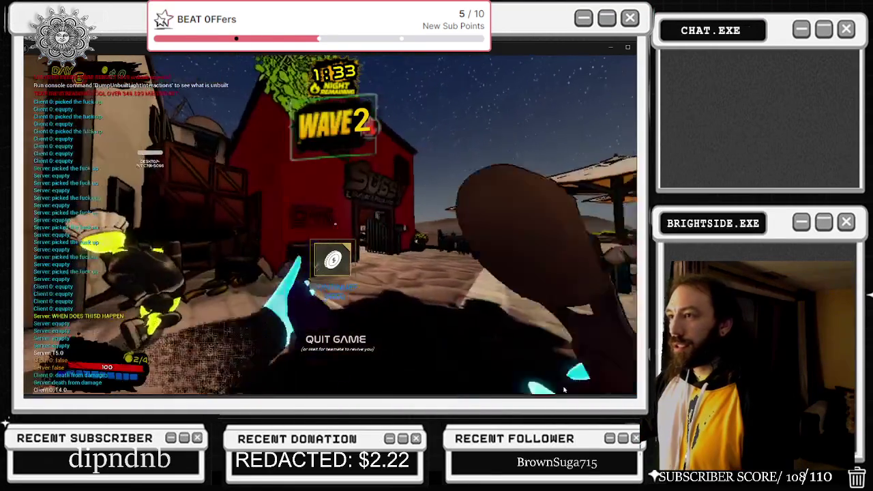
key("Escape")
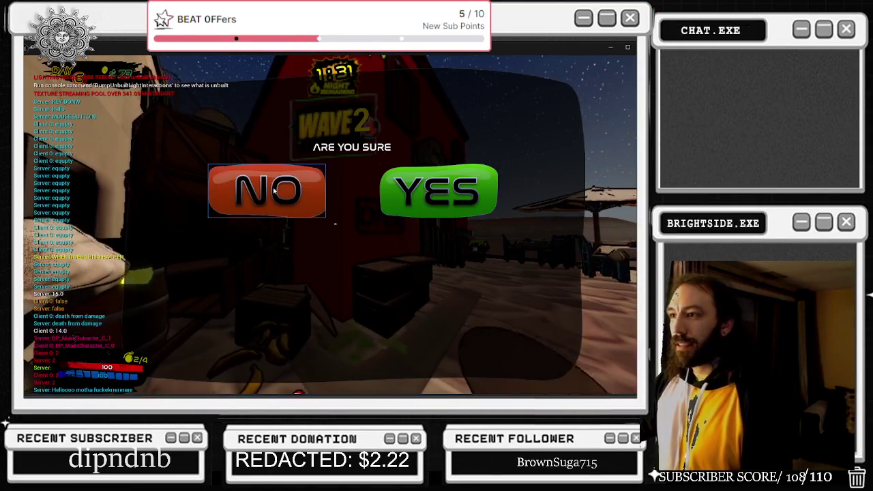
key("Escape")
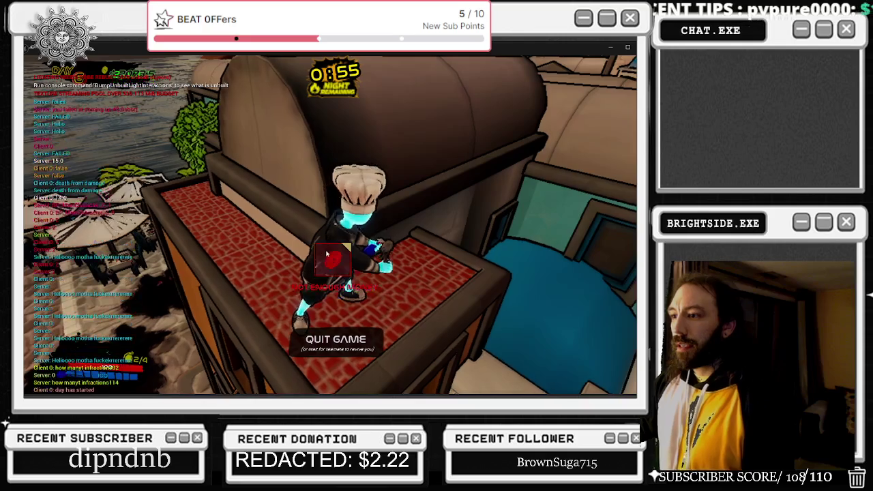
Try twice to buy the $650 continue, then maximise the SLICE & DICE Preview window.
left_click(339, 260)
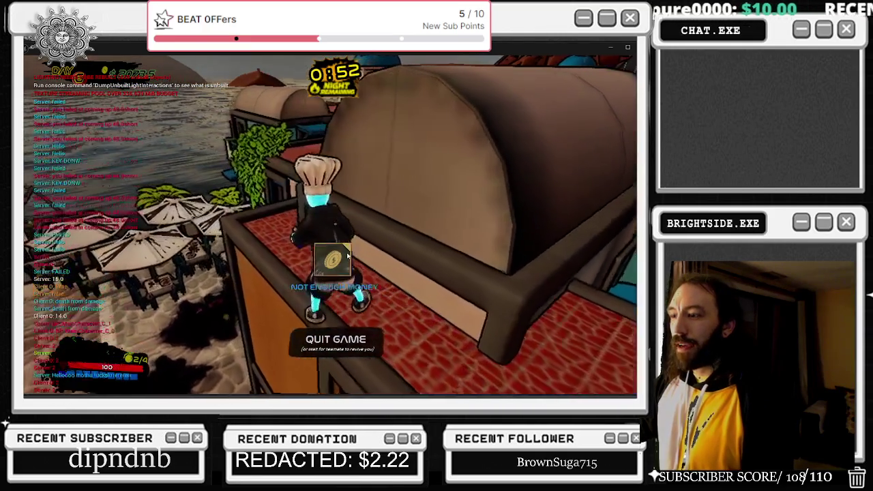
left_click(351, 252)
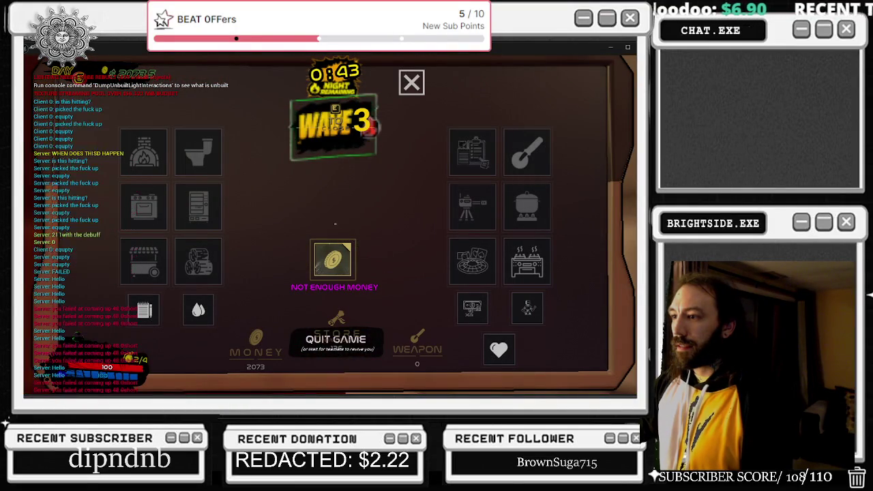
key("alt+Tab")
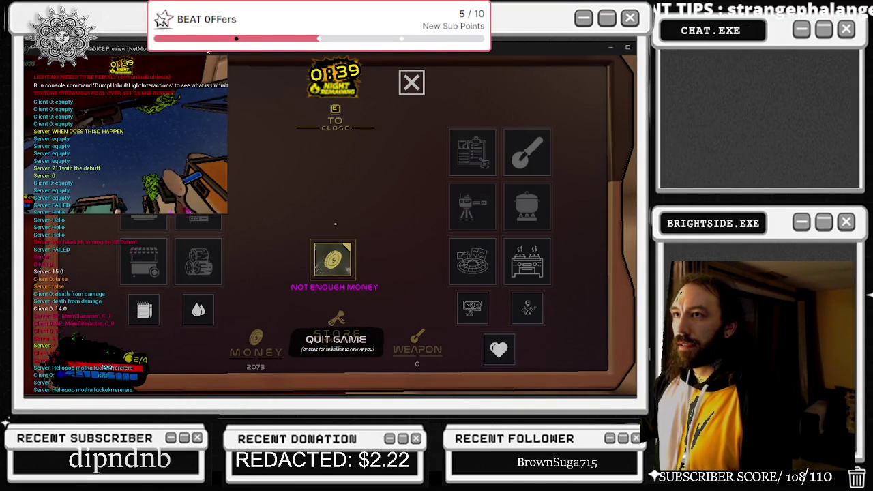
double_click(210, 52)
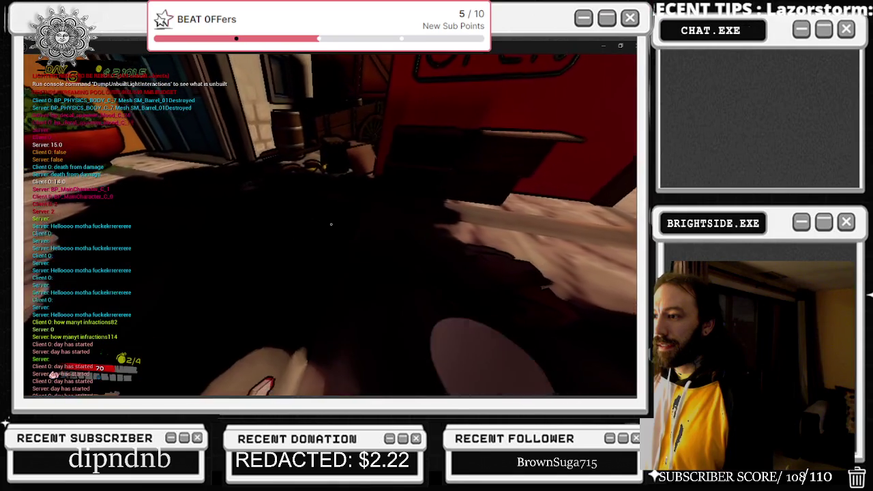
Walk from the trash can across the street into the Sussy shop's dark interior and open the shop menu.
key("w")
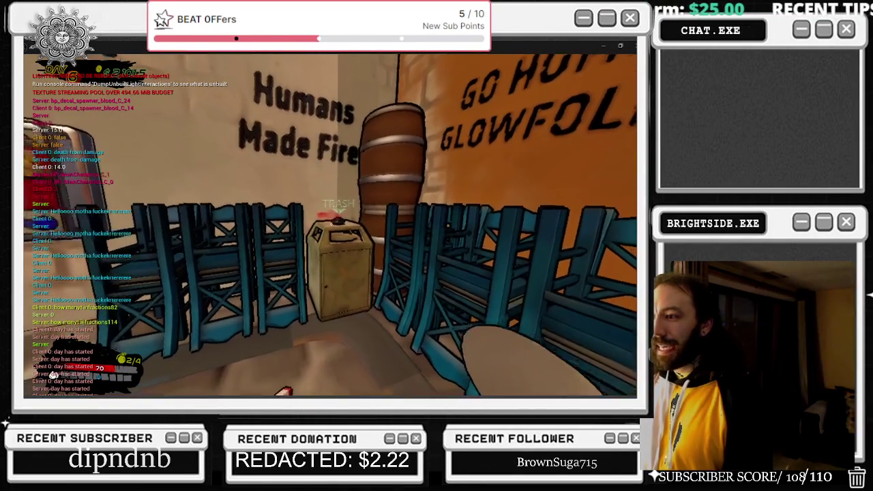
key("w")
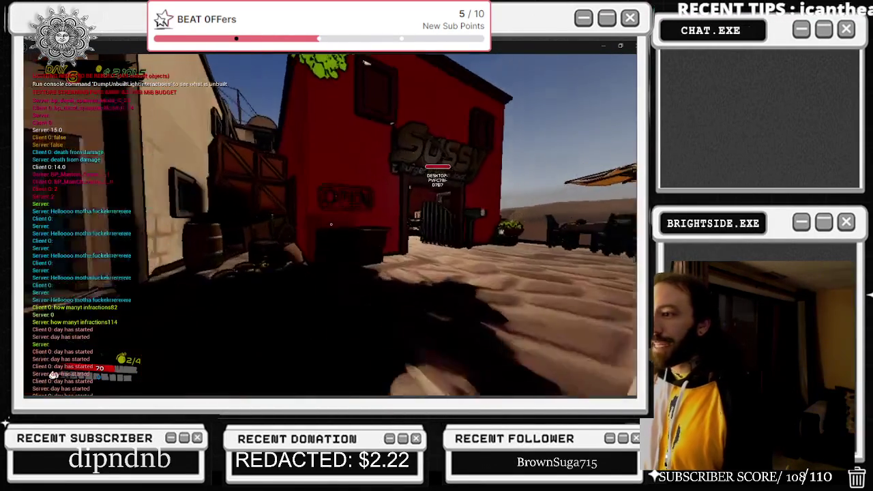
key("w")
key("w")
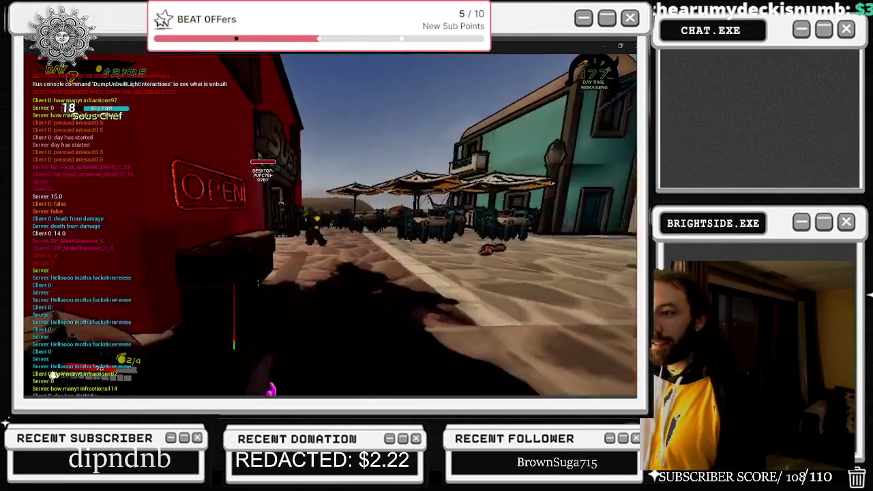
key("w")
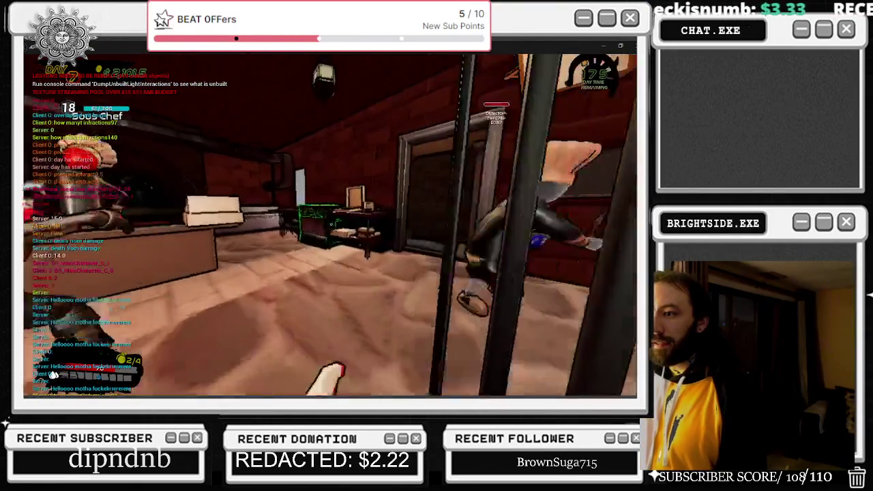
key("e")
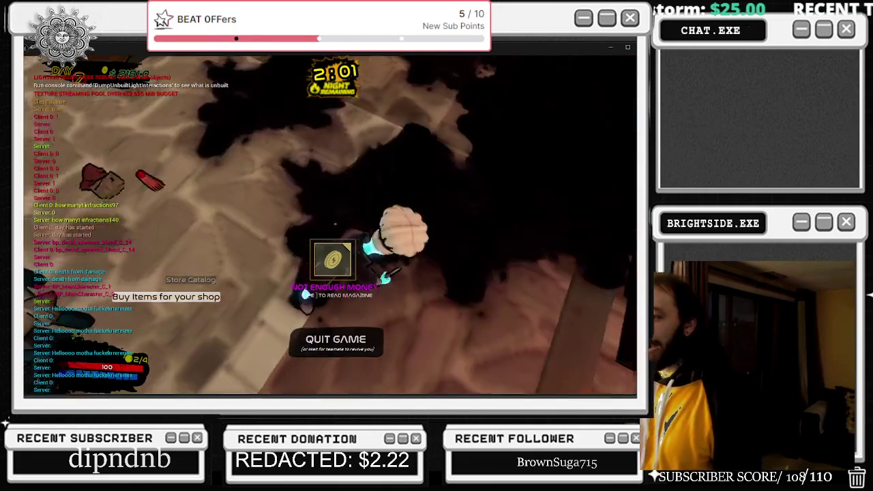
Read and close the pizza magazine, then pick up the garbage and drop it in the trash can.
key("e")
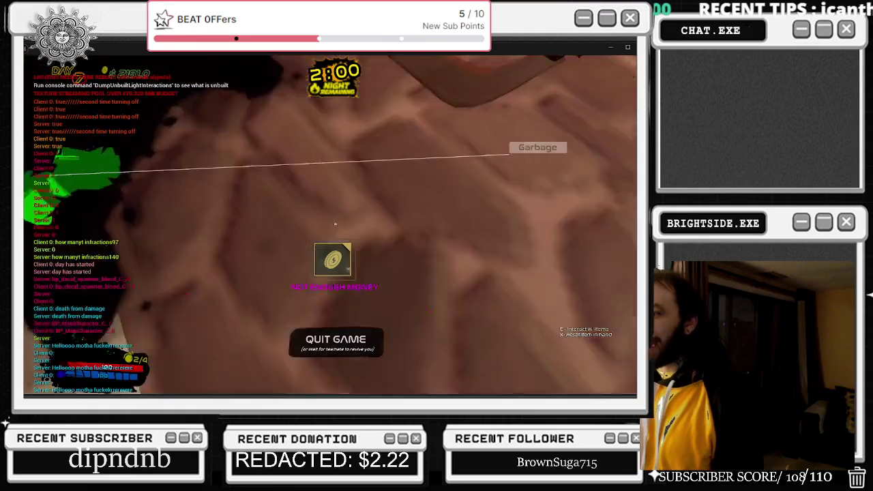
key("e")
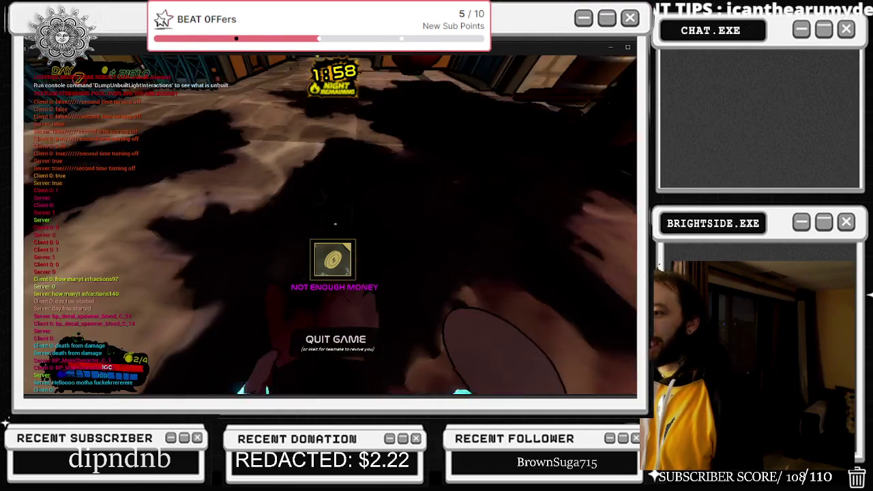
key("e")
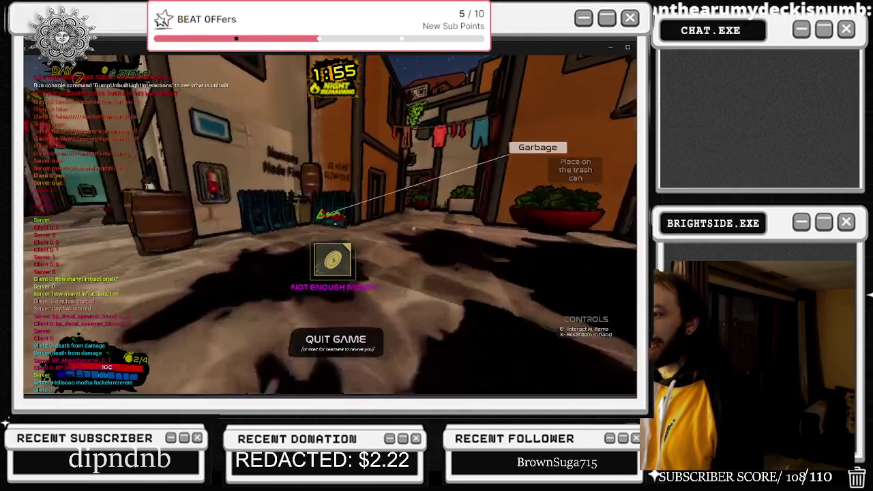
key("e")
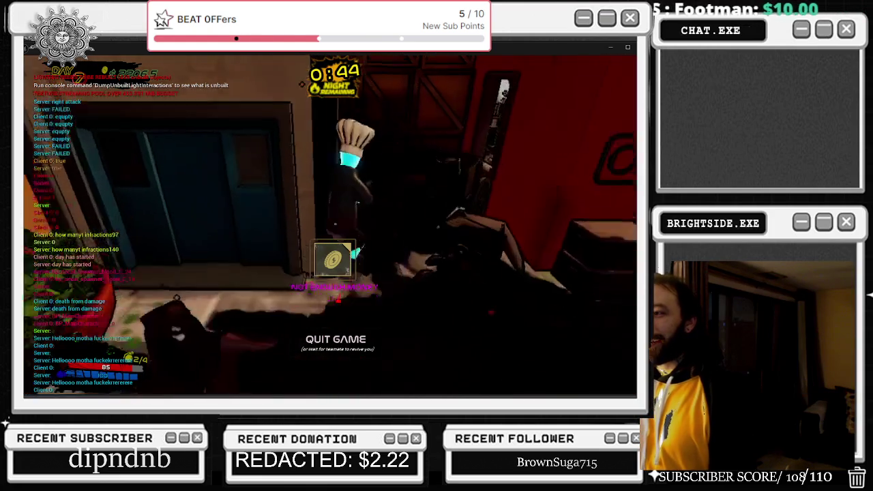
Replace the YouTube search text with 'ohh tequila', run the search, and return to the game.
key("alt+Tab")
key("alt+Tab")
key("alt+Tab")
key("alt+Tab")
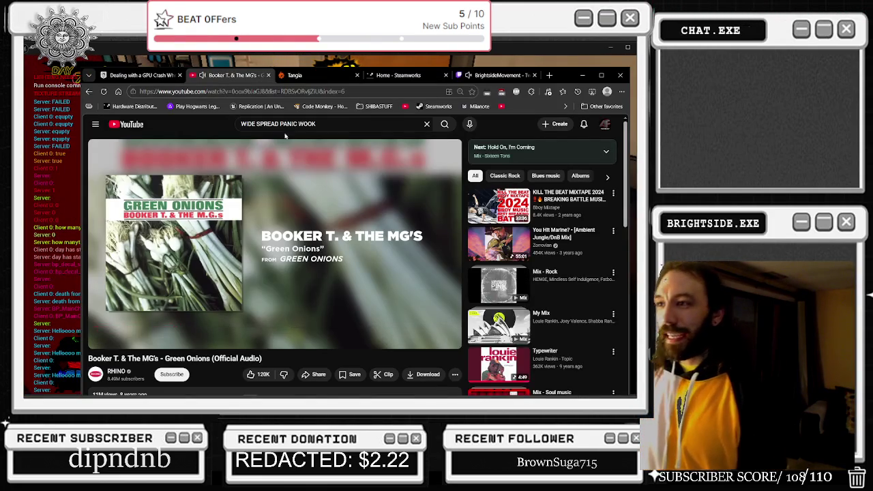
key("BackSpace")
key("BackSpace")
key("BackSpace")
type("WOOK")
key("ctrl+a")
type("P")
key("alt+Tab")
key("alt+Tab")
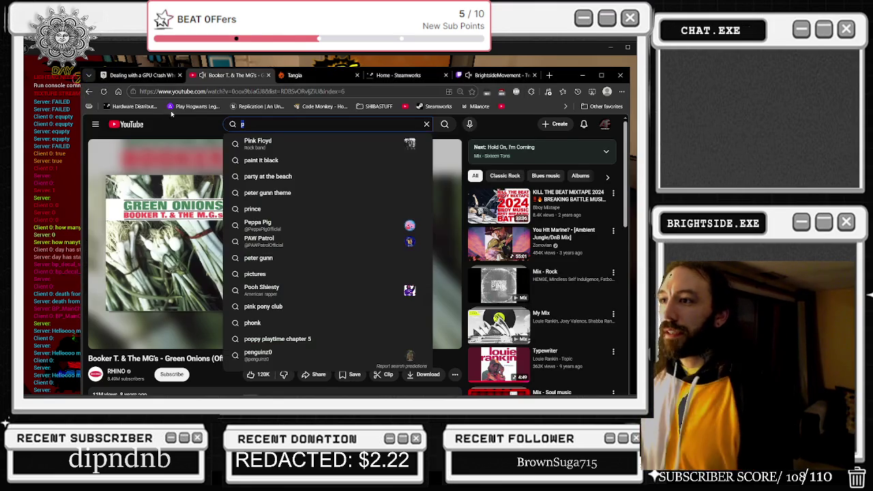
key("ctrl+a")
type("ohh te")
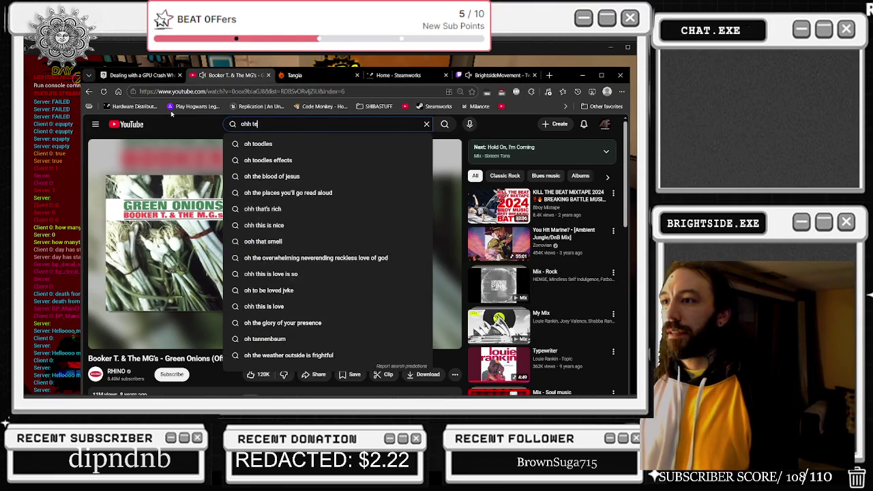
type("quila")
key("Return")
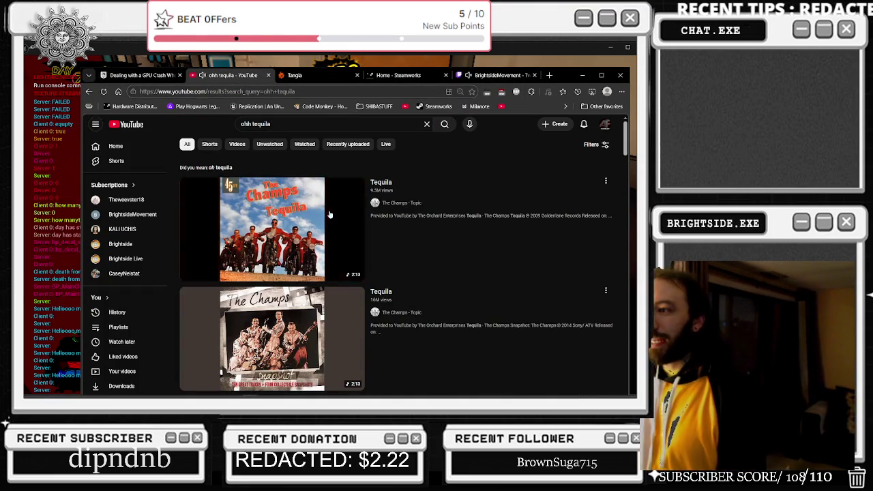
left_click(347, 64)
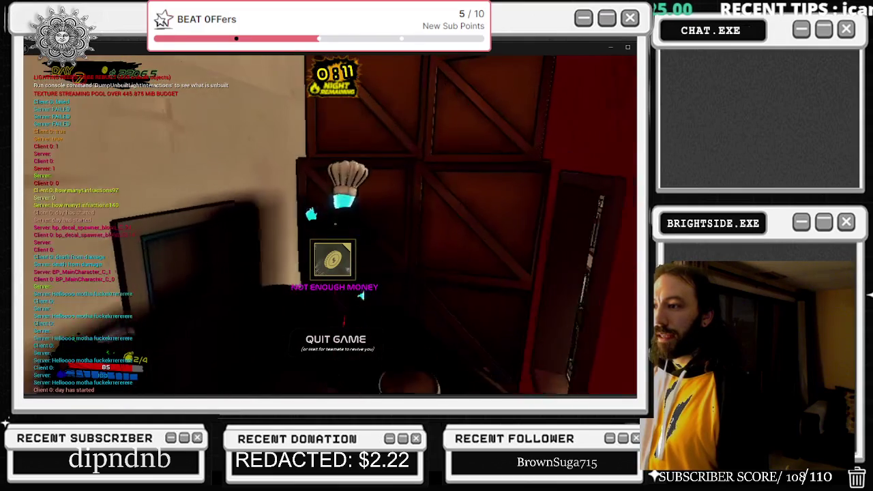
Play until the night is survived, back away from the Sussy shop front, then return to the Tequila results.
key("alt+Tab")
key("alt+Tab")
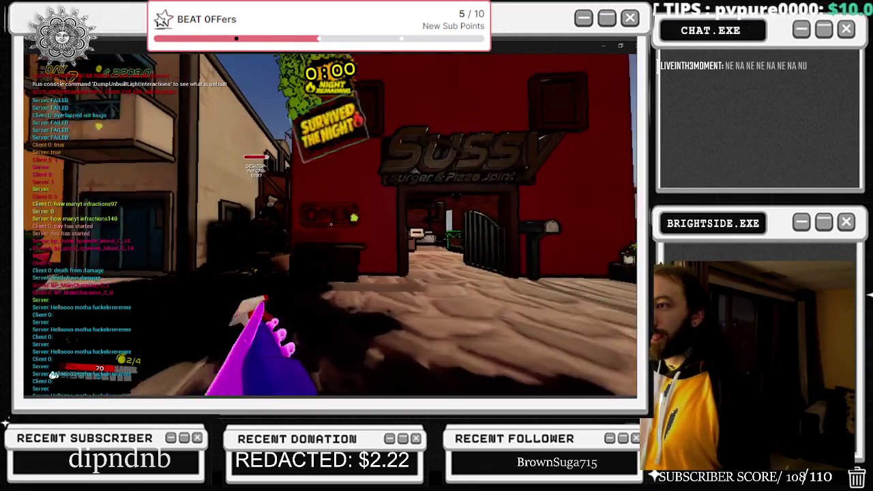
key("s")
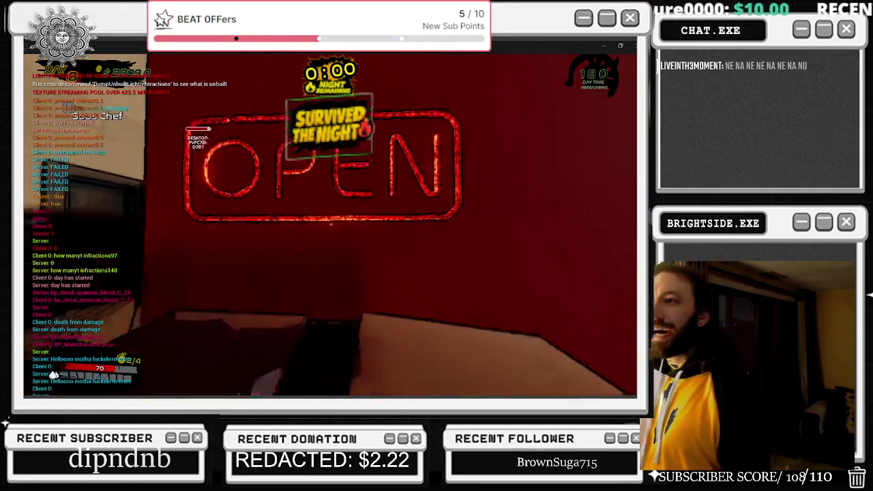
key("s")
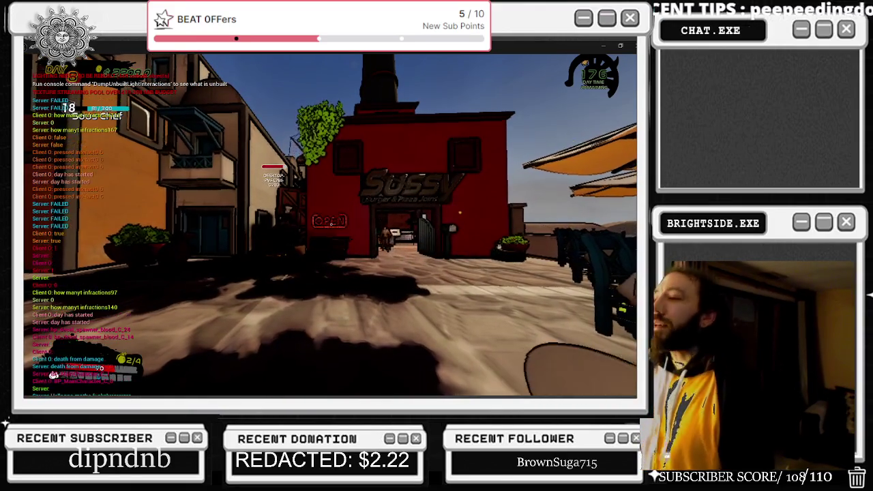
key("alt+Tab")
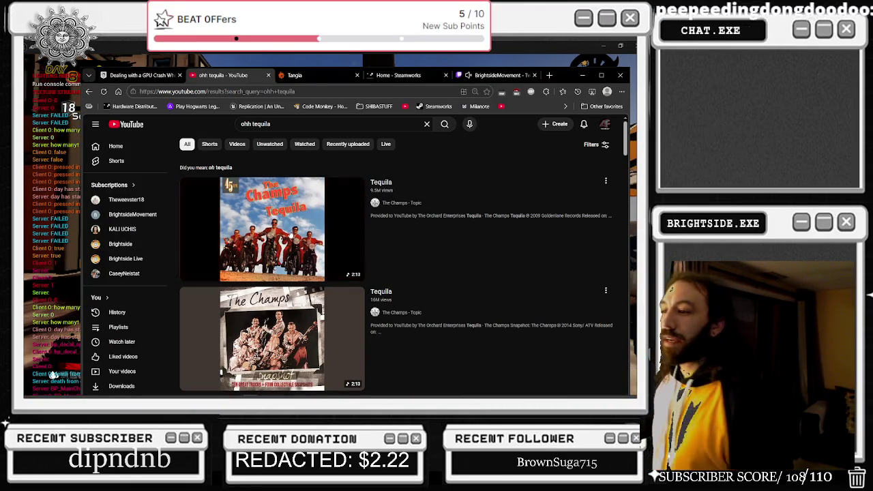
Play The Champs' first Tequila result, cycle to the Twitch tab, and bring the Slice and dice board forward.
left_click(285, 232)
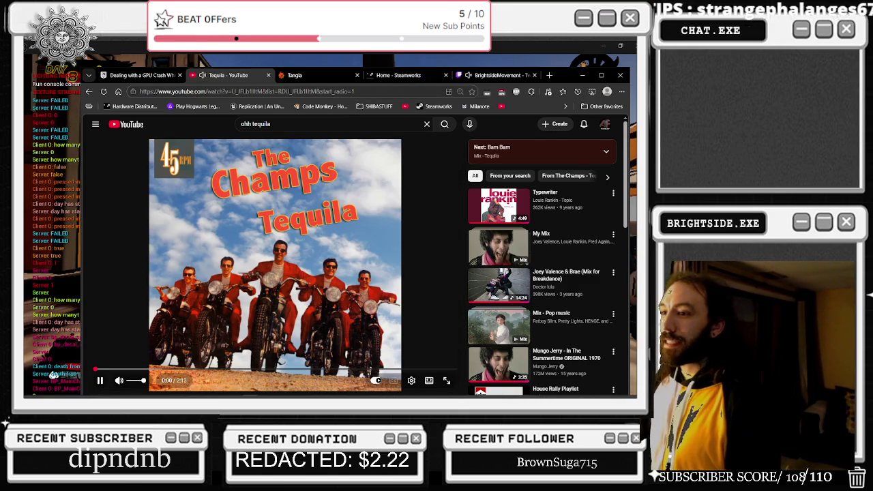
key("ctrl+Tab")
key("ctrl+Tab")
key("ctrl+Tab")
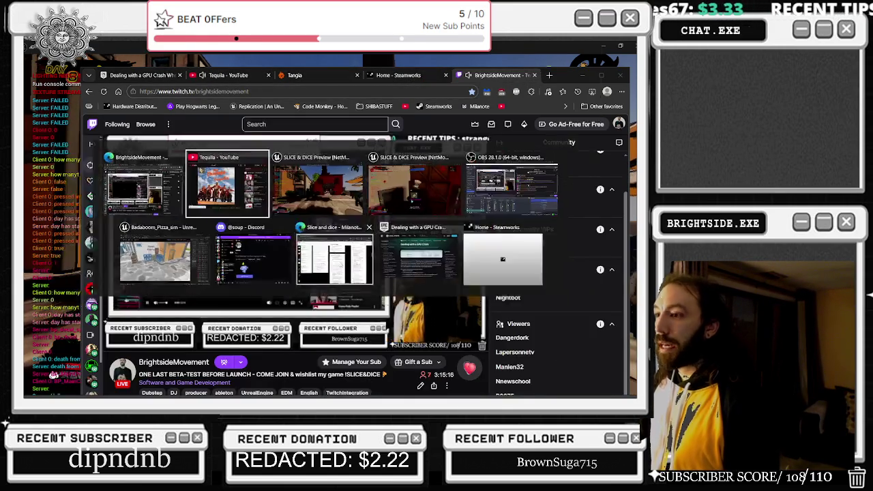
left_click(368, 262)
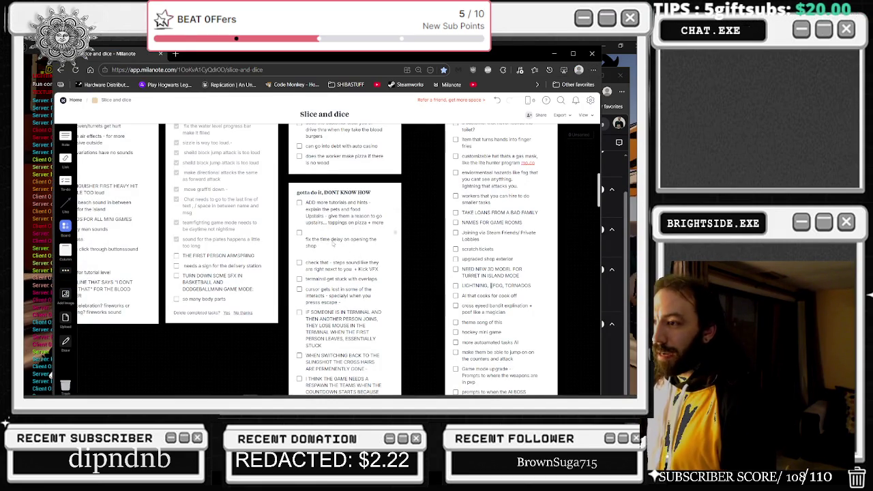
Tick the shop time-delay task, drag it into Things to check, and delete the empty line above it.
left_click(299, 233)
scroll(382, 257, "up", 1)
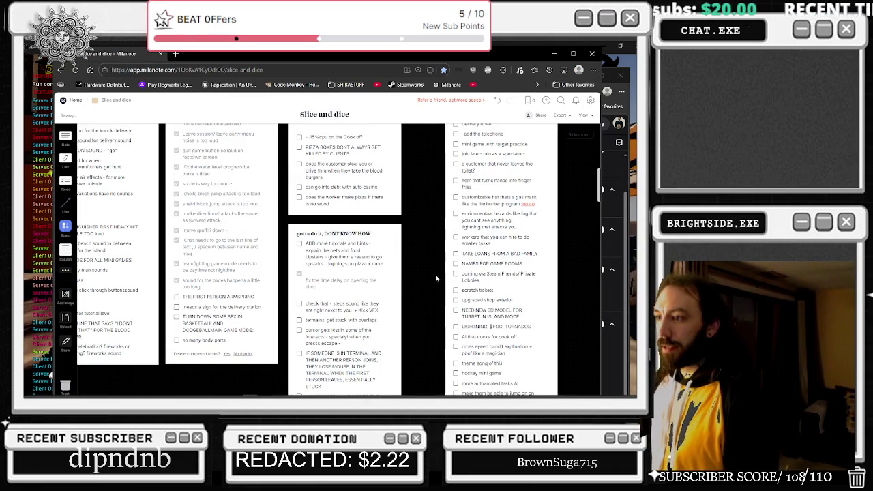
scroll(410, 287, "up", 1)
mouse_move(394, 312)
left_mouse_down()
mouse_move(420, 300)
mouse_move(520, 170)
mouse_move(501, 136)
mouse_move(495, 199)
mouse_move(482, 221)
left_mouse_up()
mouse_move(362, 318)
left_mouse_down()
mouse_move(273, 341)
mouse_move(338, 390)
mouse_move(309, 324)
left_mouse_up()
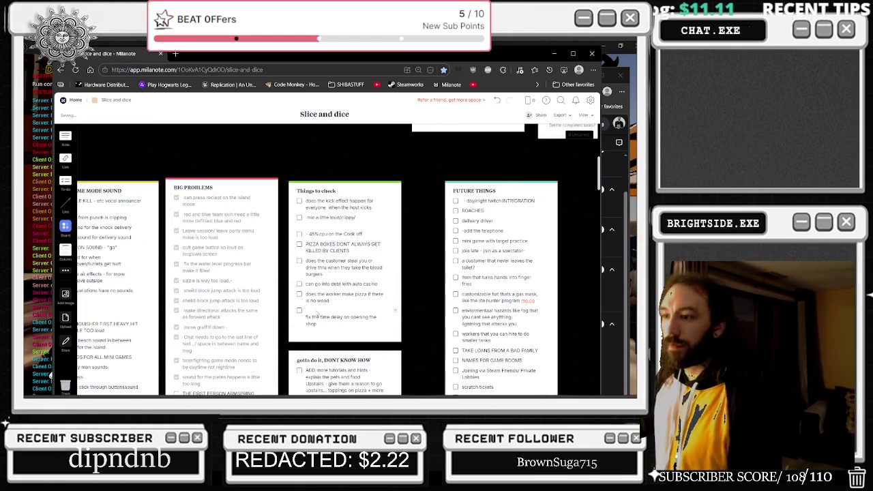
double_click(309, 321)
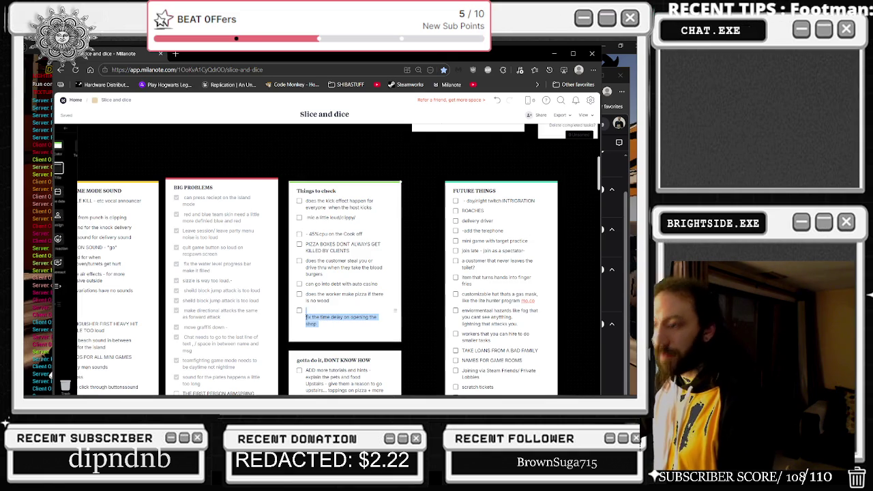
key("BackSpace")
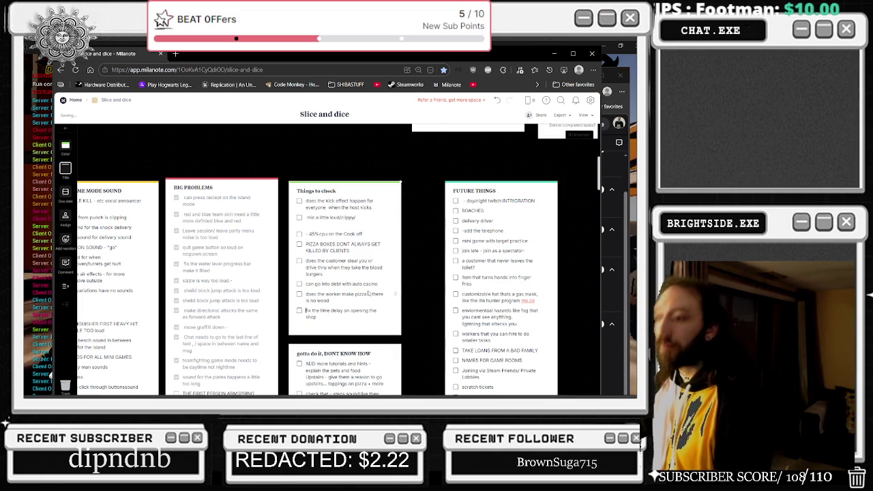
scroll(239, 287, "down", 1)
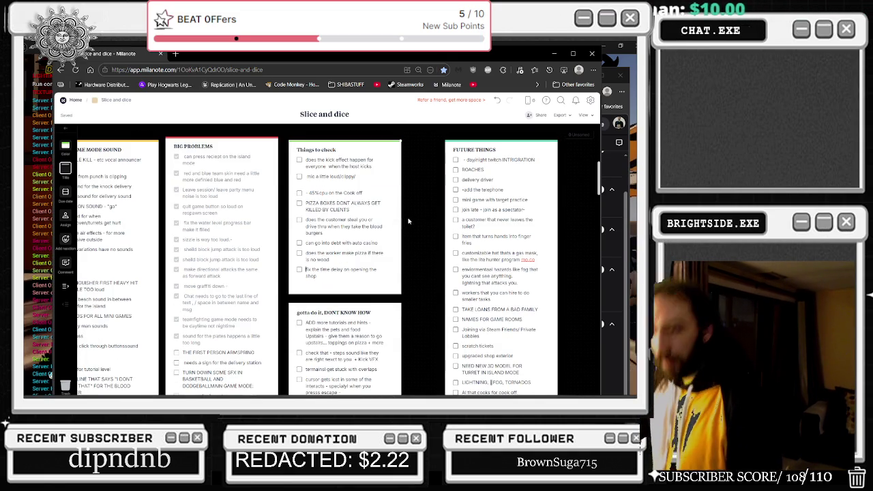
scroll(410, 218, "down", 1)
key("alt+Tab")
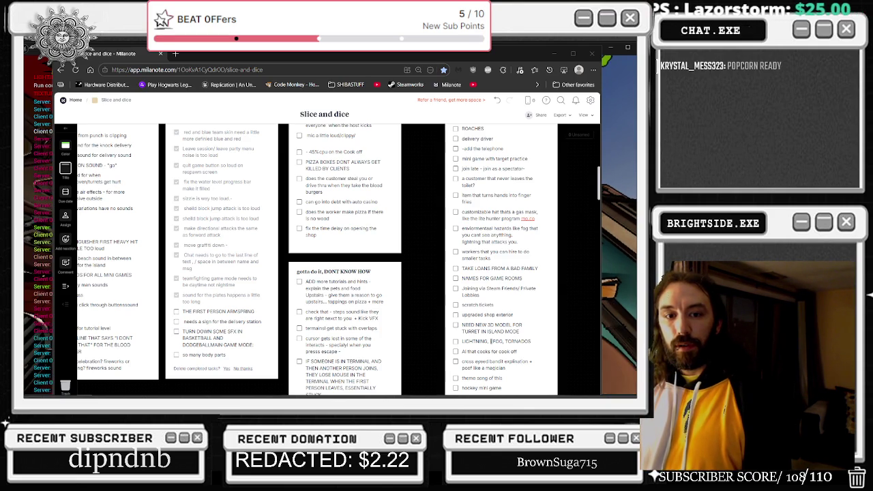
Switch back to the running game, hiding the Milanote Slice and dice board.
key("alt+Tab")
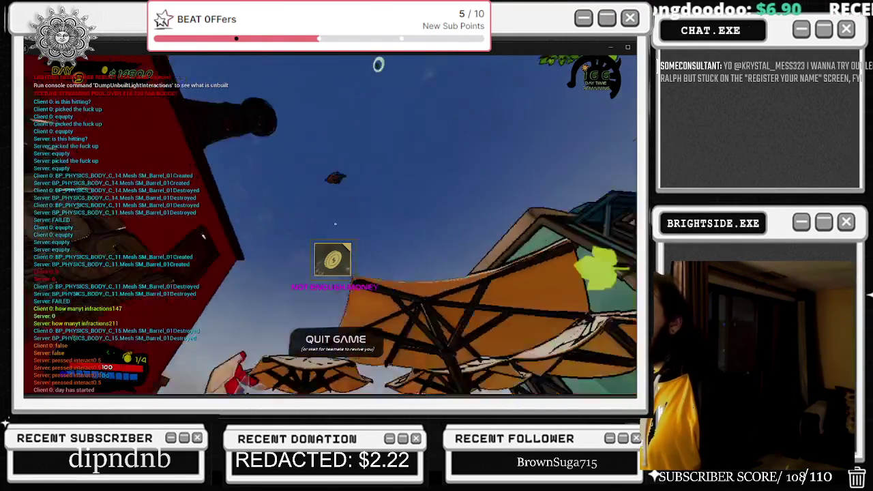
Pay $650 on the CONTINUE? death screen so the chef respawns.
key("alt+Tab")
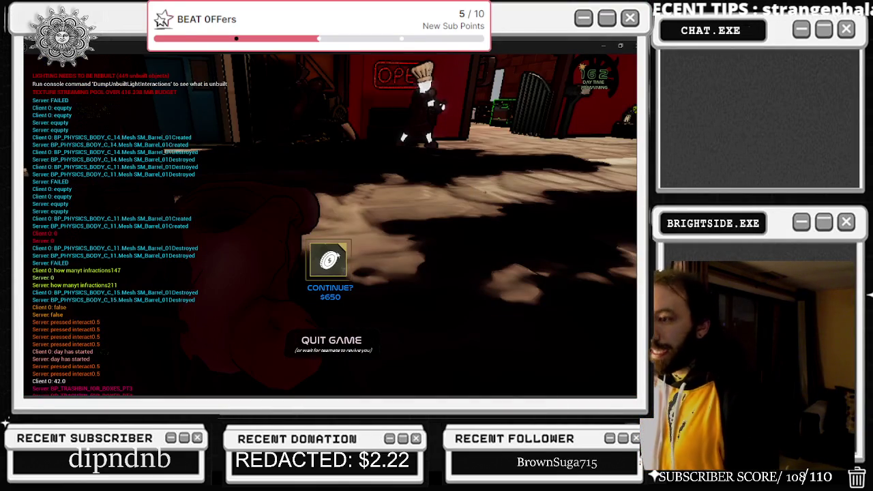
left_click(329, 259)
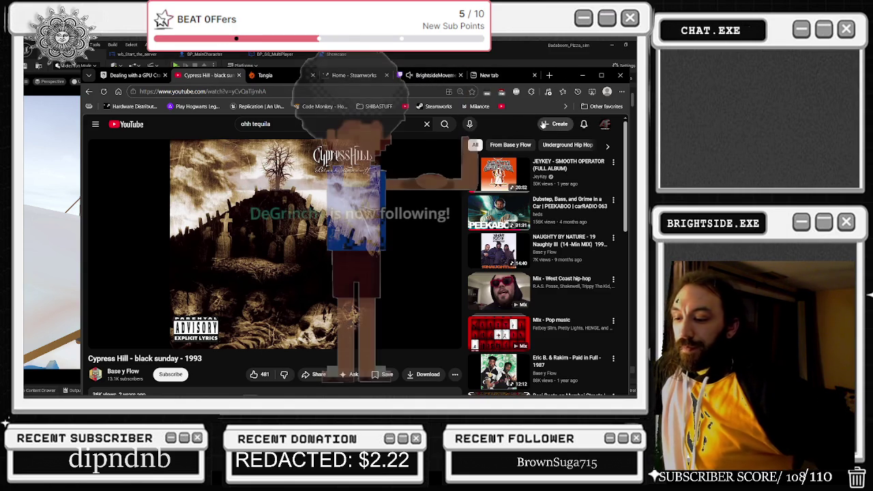
Open a new browser tab from the Cypress Hill YouTube video page.
left_click(433, 75)
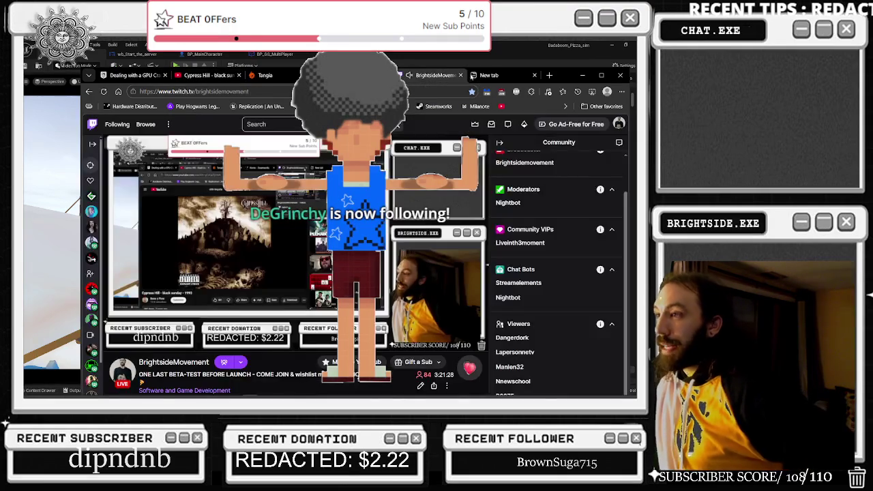
Ready the new tab's address bar for the Dough or Die Steam store page.
left_click(489, 75)
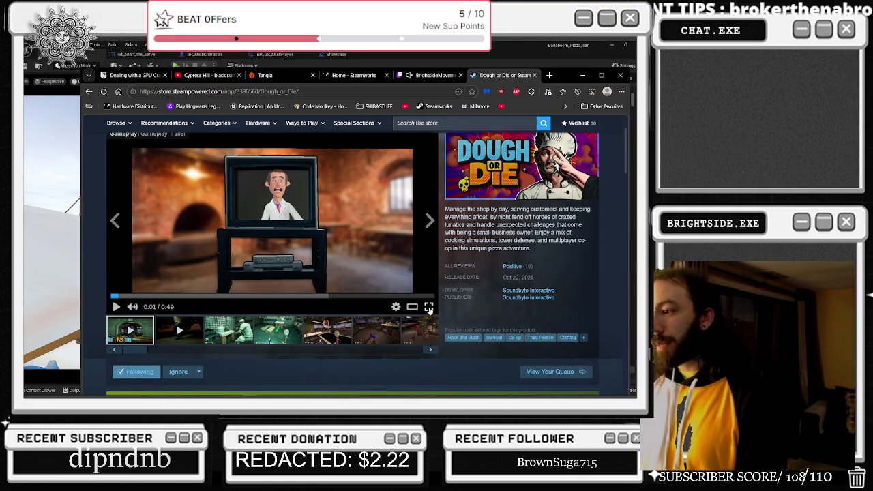
Watch the Dough or Die trailer full screen from 0:00, pause at 0:15, and exit full screen.
left_click(429, 308)
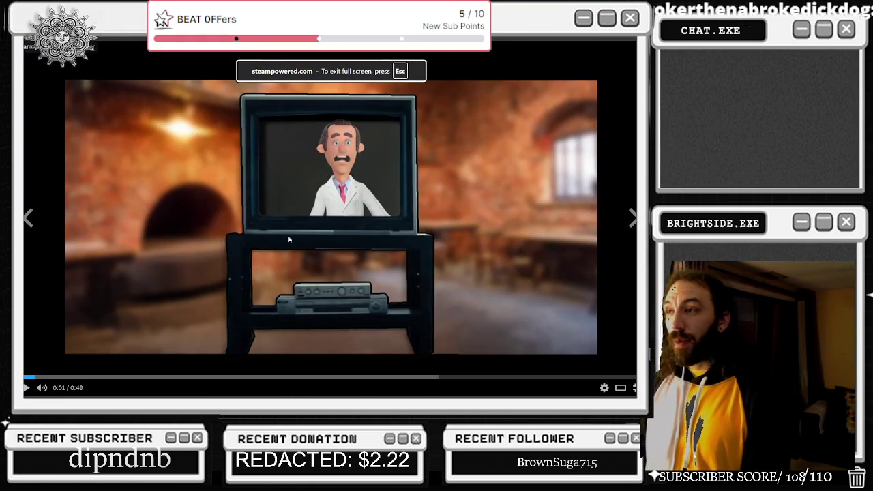
left_click(29, 377)
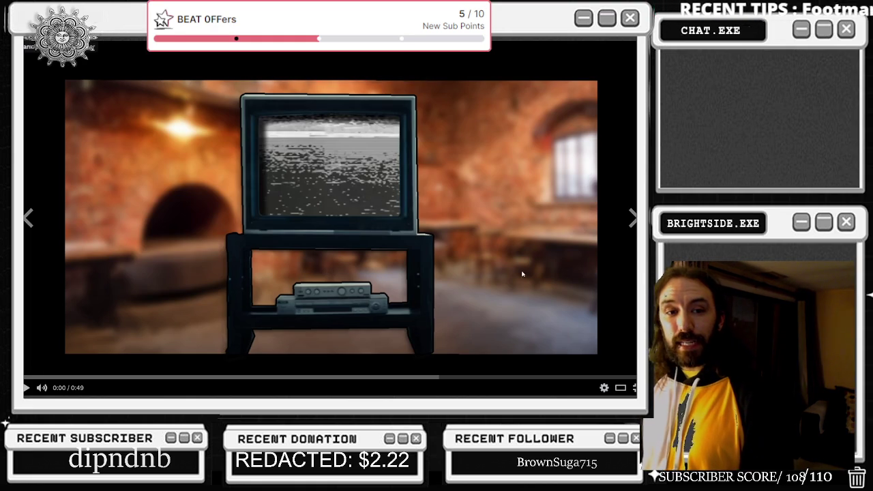
mouse_move(42, 386)
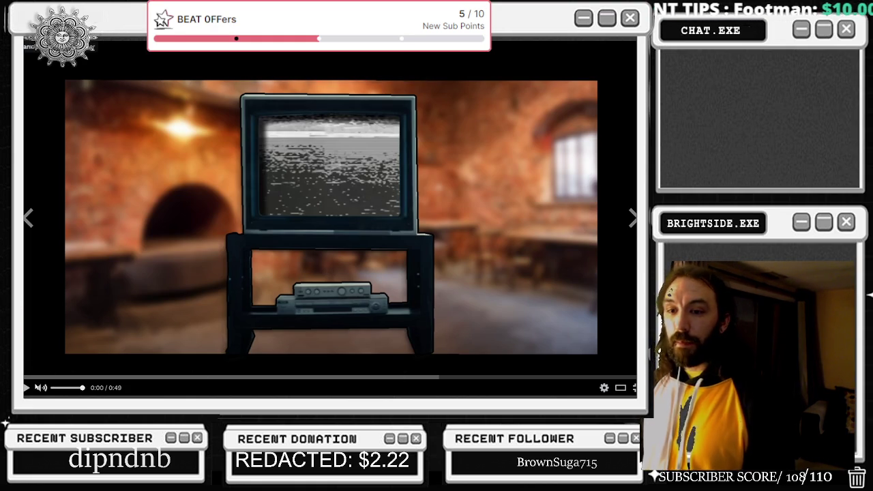
left_click(25, 387)
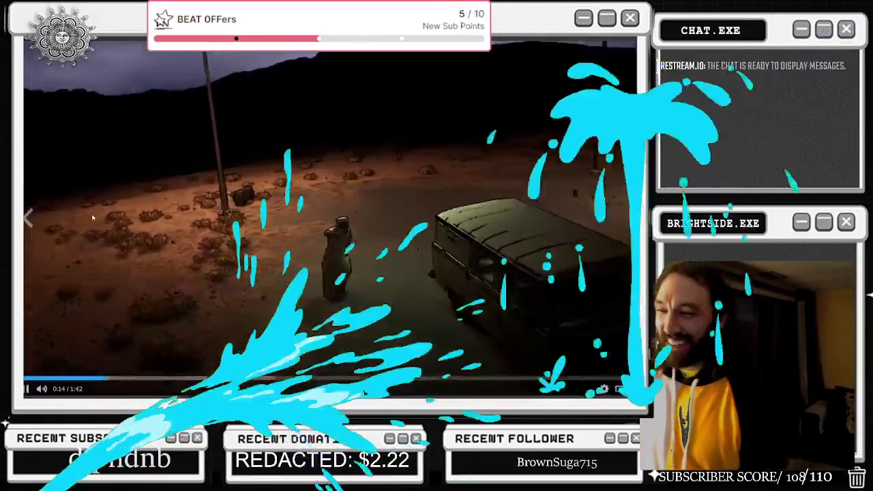
left_click(329, 219)
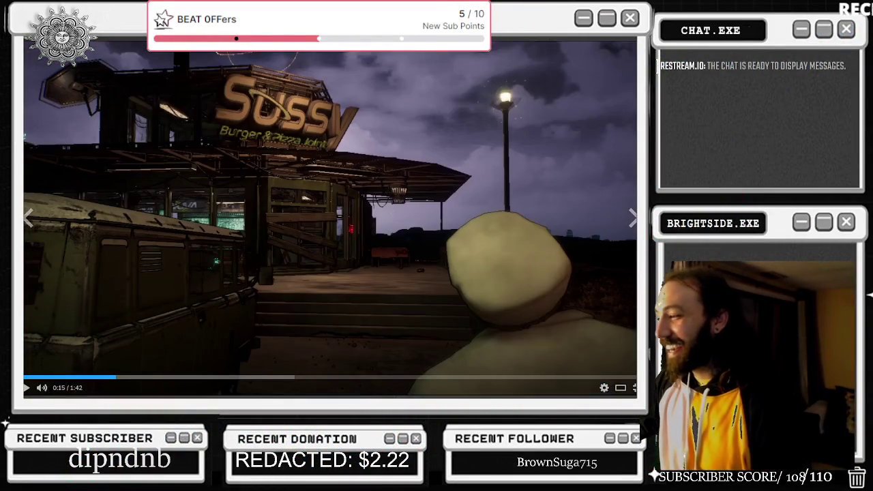
key("Escape")
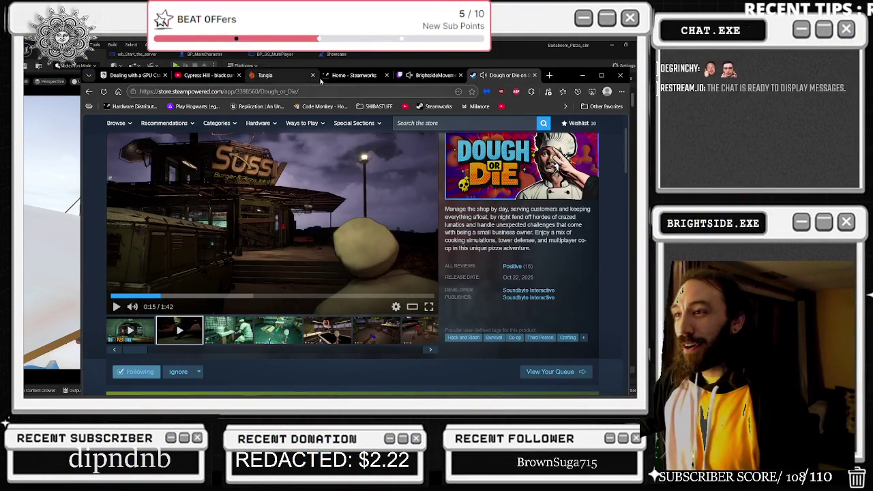
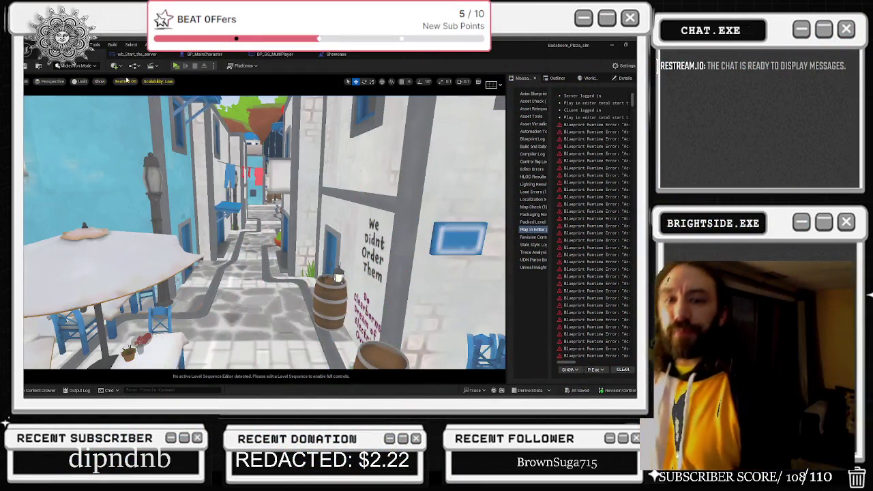
Switch from the Slice and dice board to the Dough or Die game window.
key("alt+Tab")
left_click(368, 258)
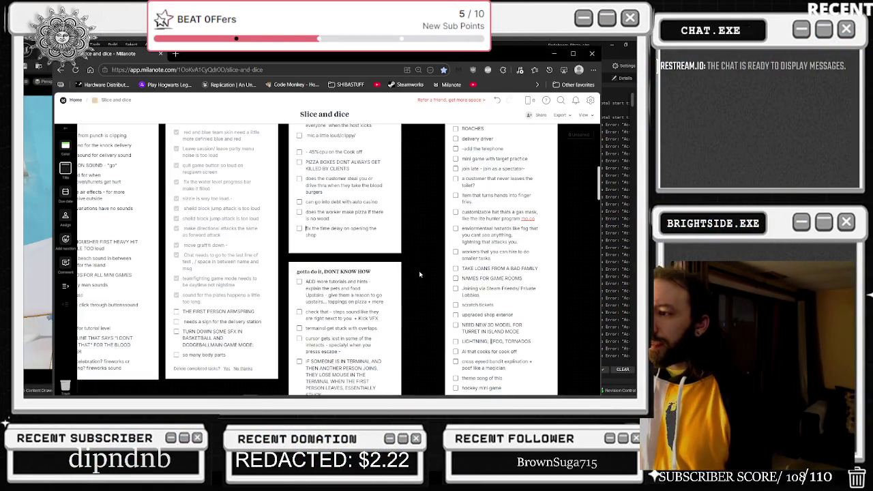
key("alt+Tab")
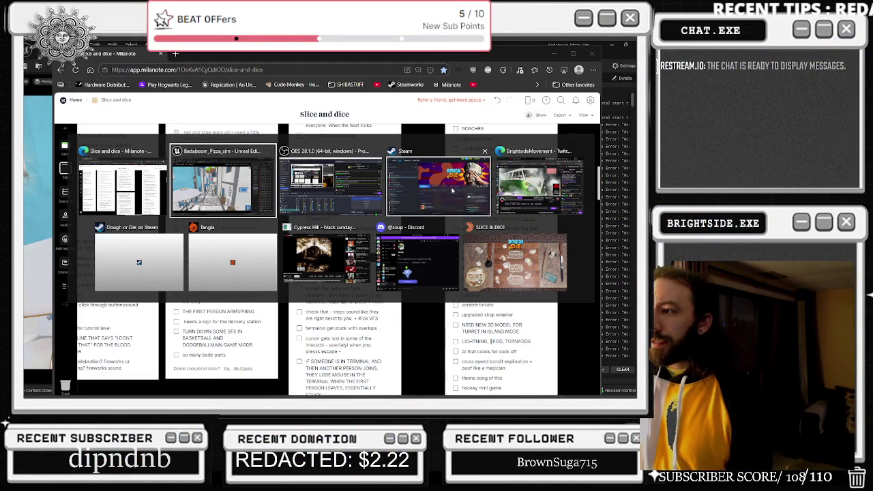
left_click(526, 290)
Check the game's leaderboards, go back to its main menu, and return to Milanote.
left_click(535, 309)
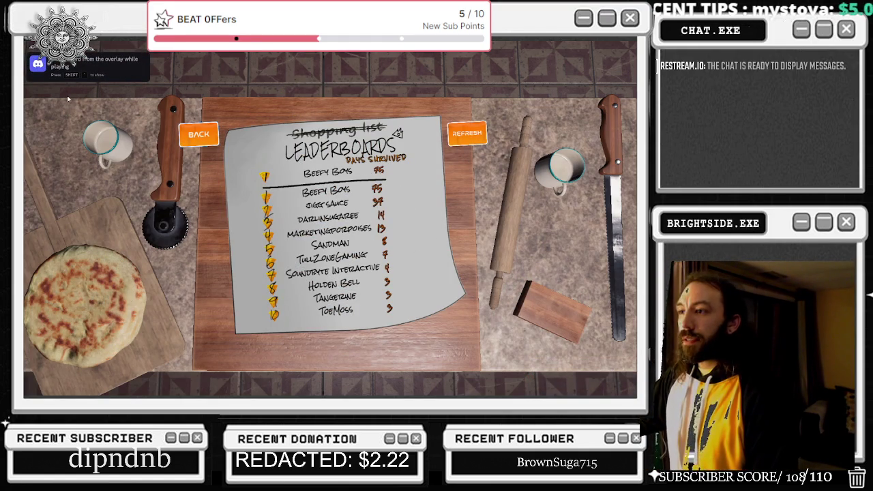
left_click(189, 141)
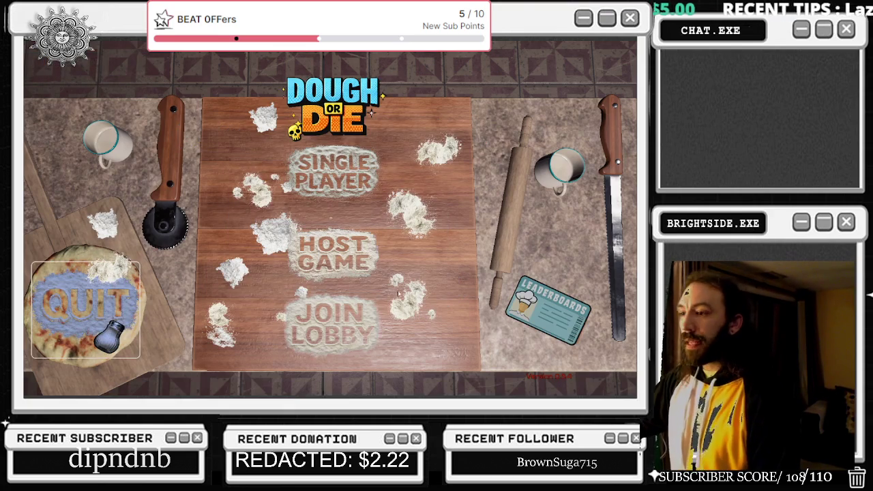
key("alt+Tab")
key("alt+Tab")
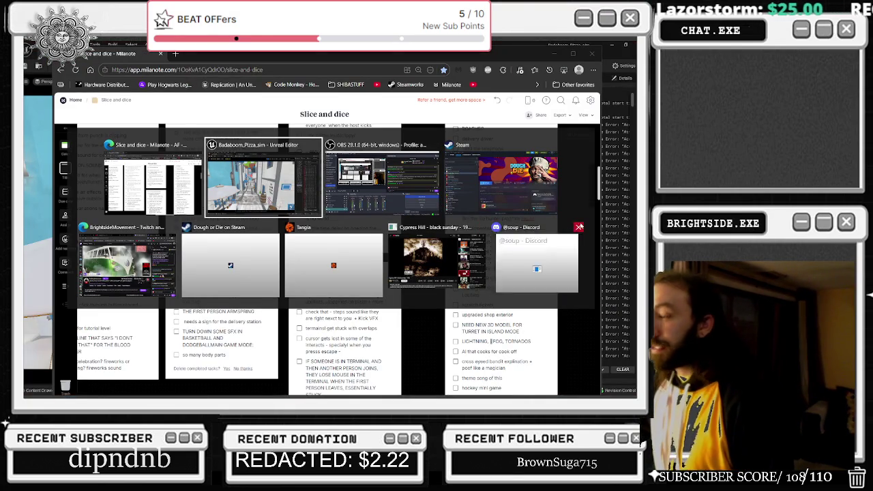
Close the Discord and Dough or Die store windows and bring the Slice and dice board forward.
left_click(579, 226)
left_click(323, 229)
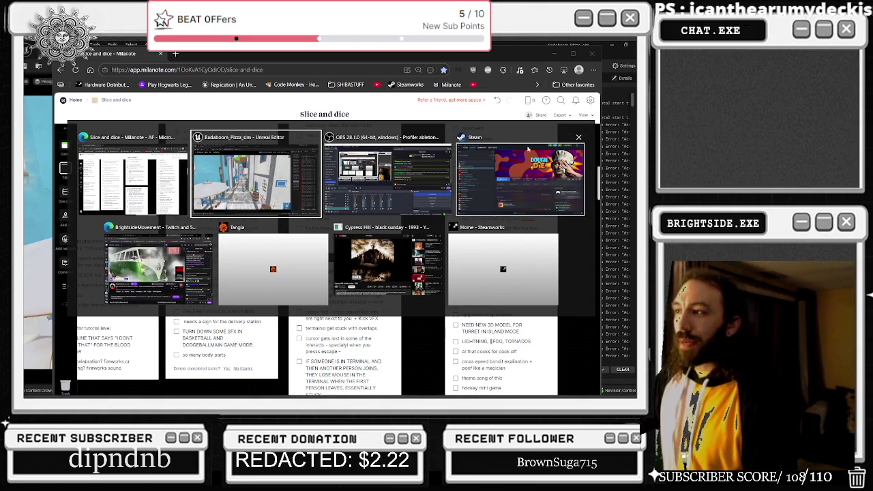
key("alt+Tab")
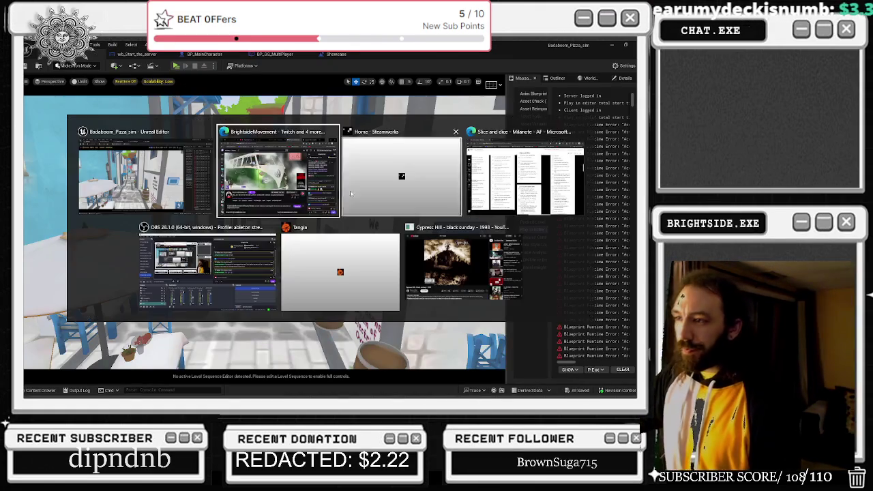
key("alt+Tab")
key("alt+Tab")
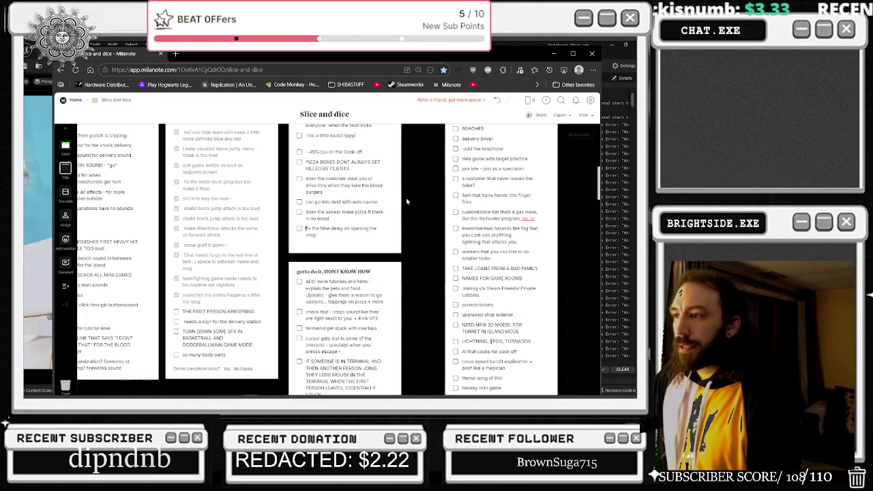
Scroll the board back to the list headers and select the Main Game Mode Sound list.
scroll(419, 222, "up", 3)
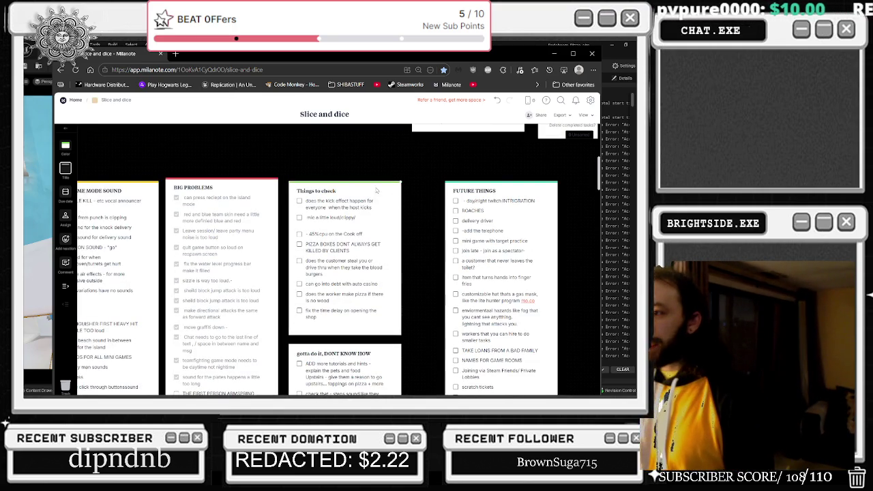
scroll(374, 206, "down", 2)
scroll(238, 254, "down", 3)
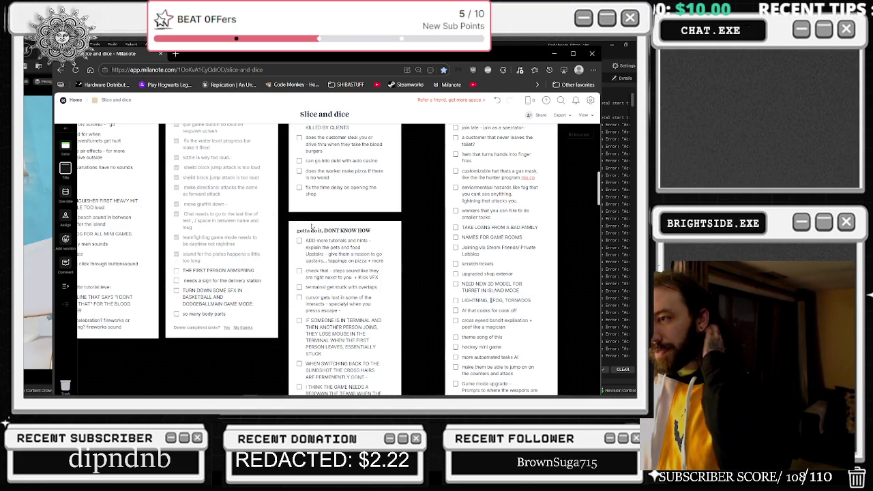
scroll(280, 206, "up", 3)
scroll(293, 239, "left", 3)
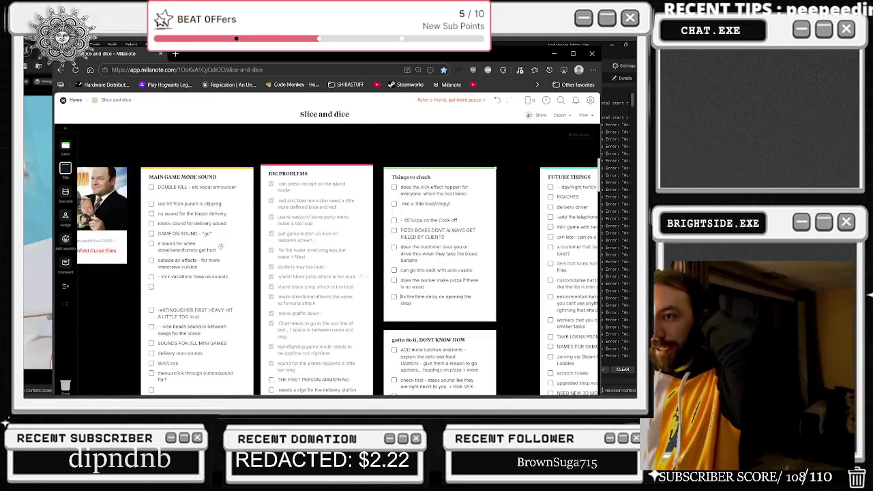
left_click(232, 293)
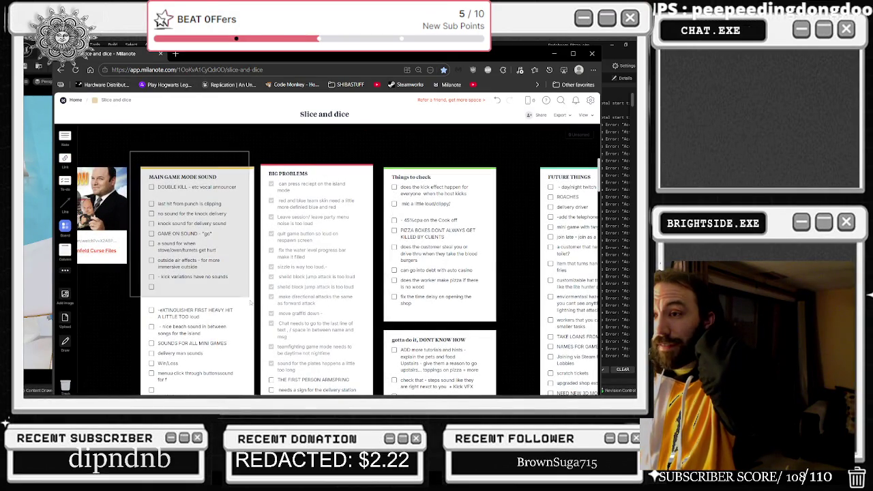
Drag the Main Game Mode Sound list's bottom corner down to make it taller.
left_click_drag(260, 388, 255, 390)
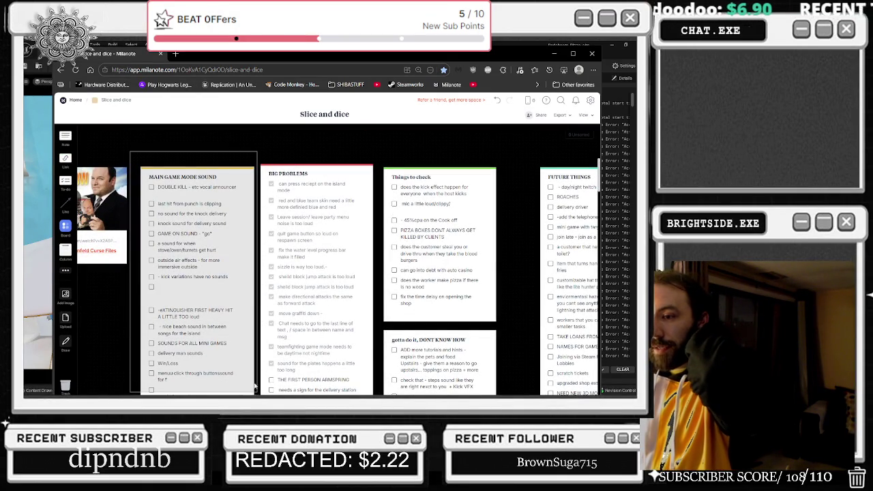
scroll(230, 270, "down", 3)
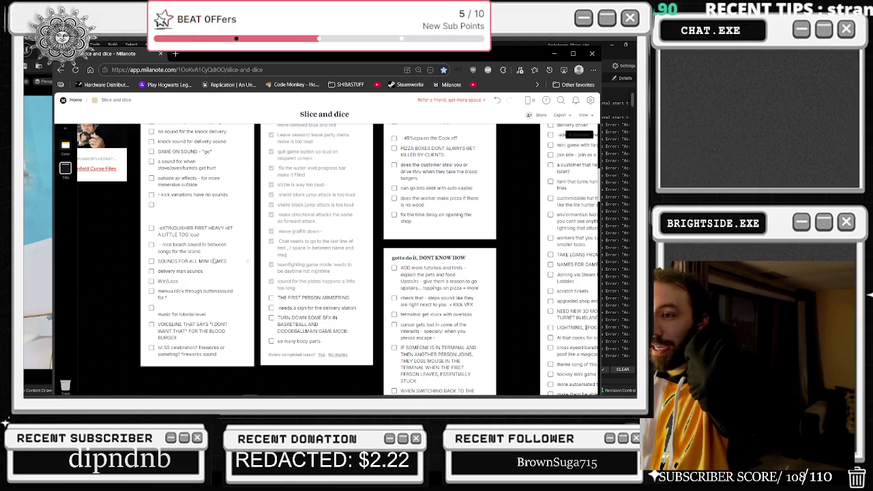
scroll(364, 227, "up", 2)
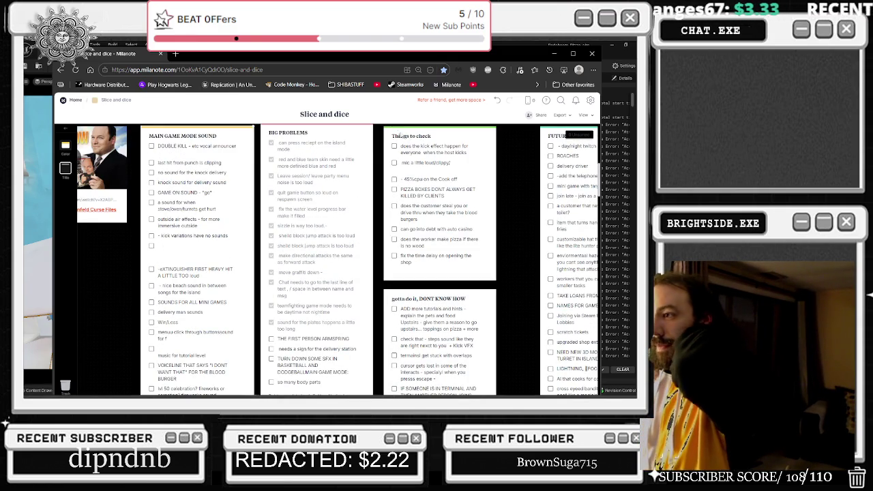
Move the Things to check list further right, away from Big Problems.
mouse_move(416, 134)
left_mouse_down()
mouse_move(450, 136)
mouse_move(440, 154)
mouse_move(451, 180)
left_mouse_up()
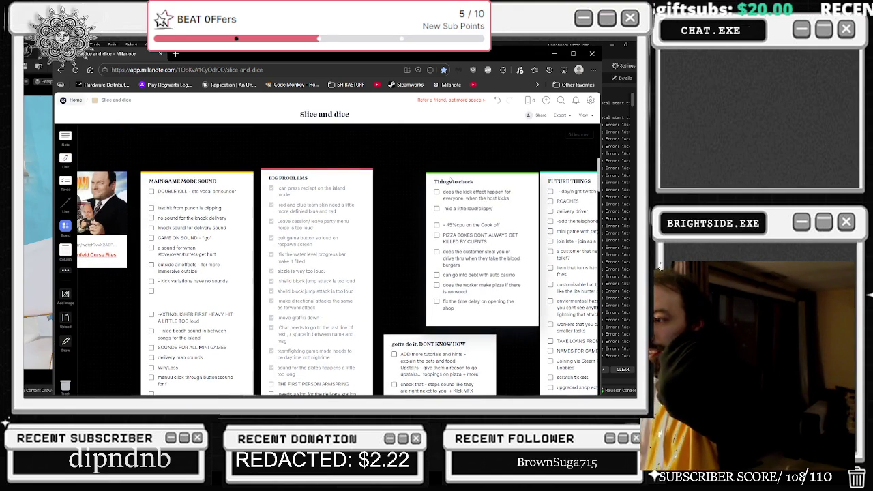
scroll(398, 213, "down", 3)
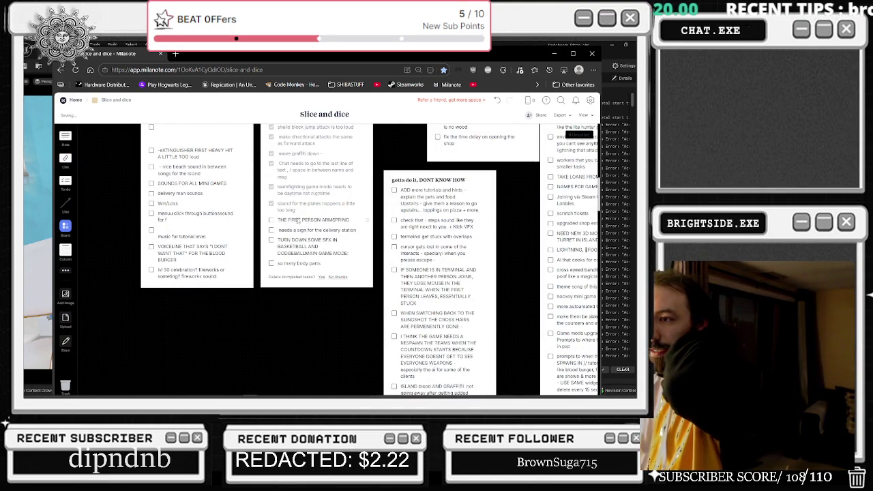
scroll(274, 221, "up", 3)
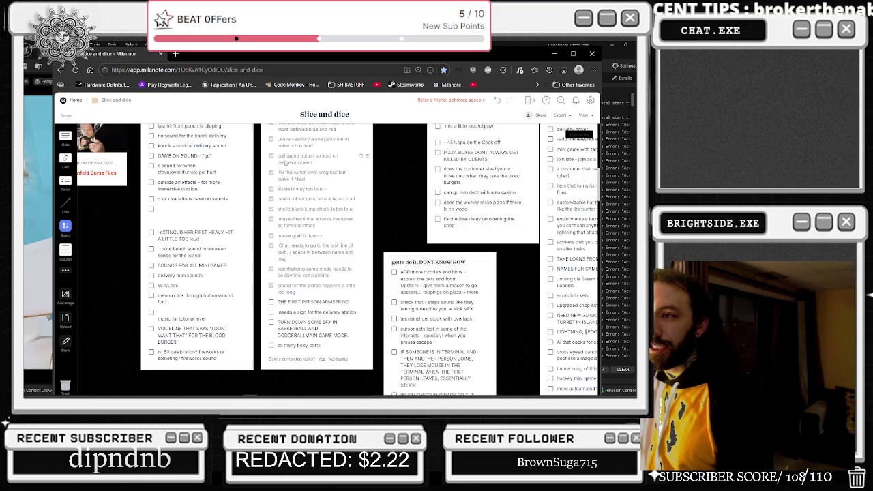
scroll(289, 154, "up", 2)
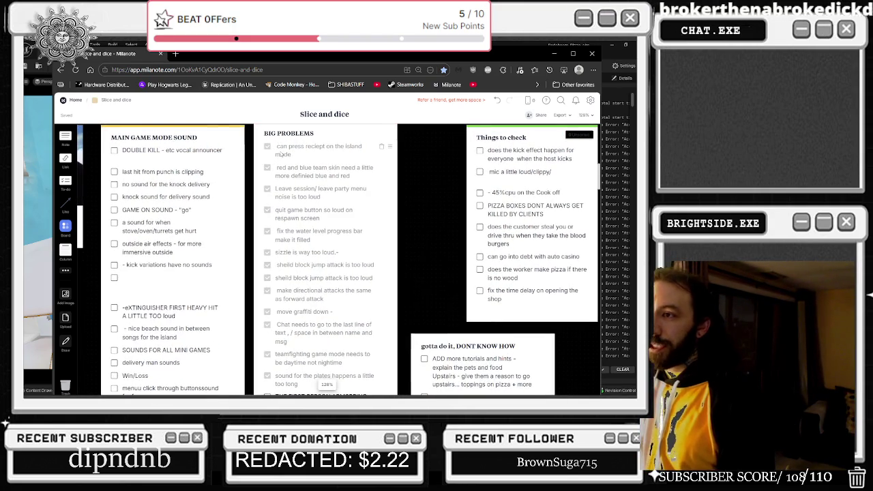
scroll(285, 251, "down", 3)
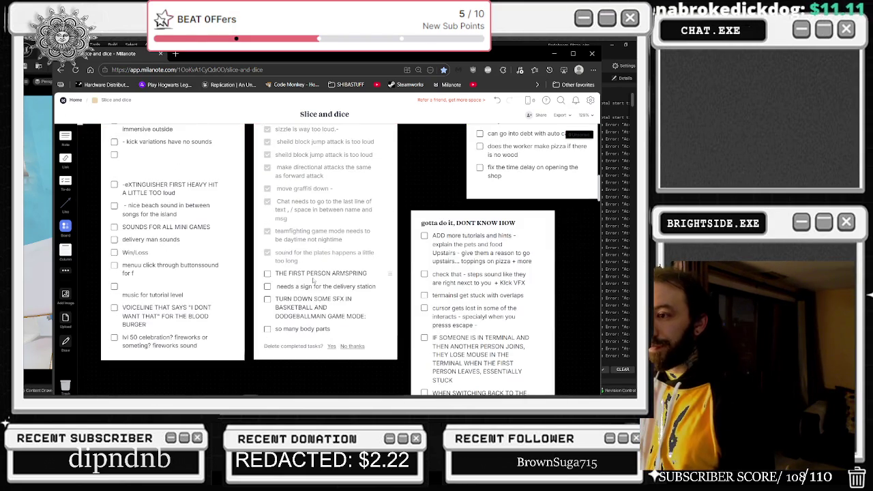